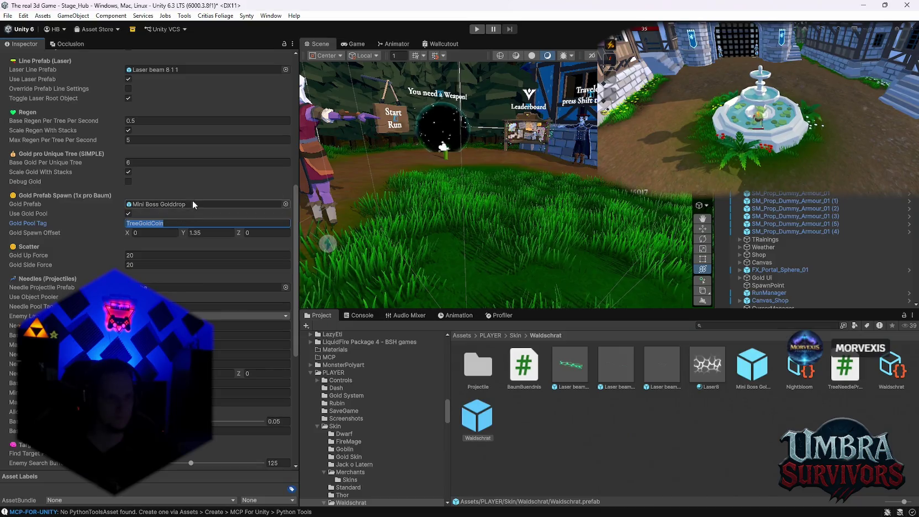
Set the Waldschrat prefab's Gold Pool Tag to Mini Boss Golddrop.
{"action": "right_click", "coordinate": [751, 376]}
{"action": "left_click", "coordinate": [759, 394]}
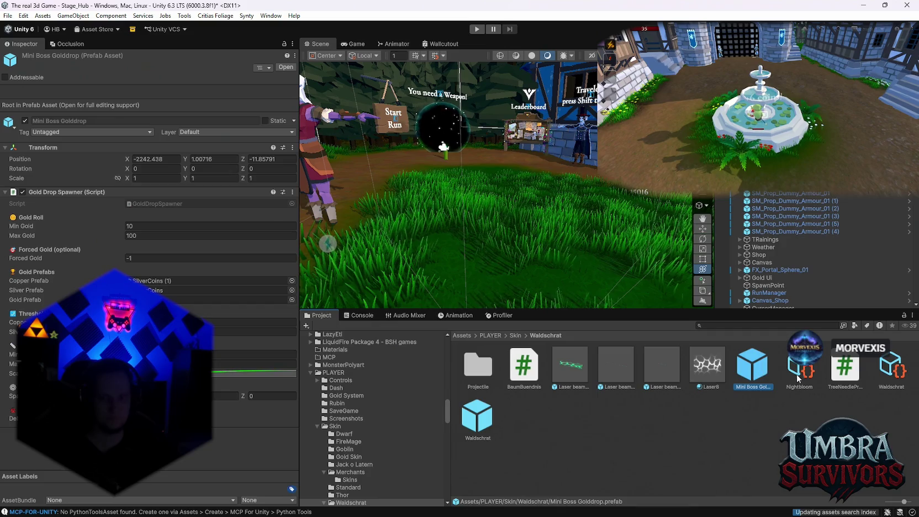
{"action": "left_click", "coordinate": [474, 424]}
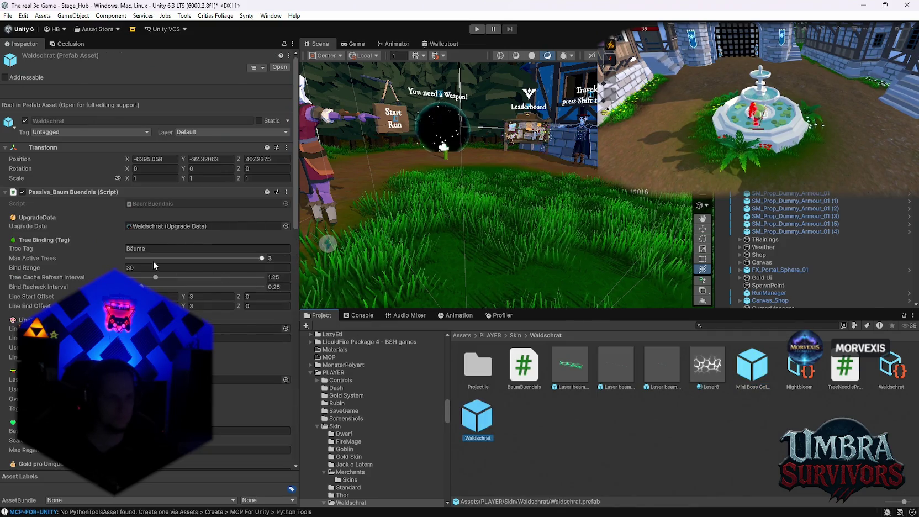
{"action": "scroll", "coordinate": [169, 248], "scroll_direction": "down", "scroll_amount": 10}
{"action": "scroll", "coordinate": [192, 273], "scroll_direction": "down", "scroll_amount": 3}
{"action": "left_click", "coordinate": [166, 249]}
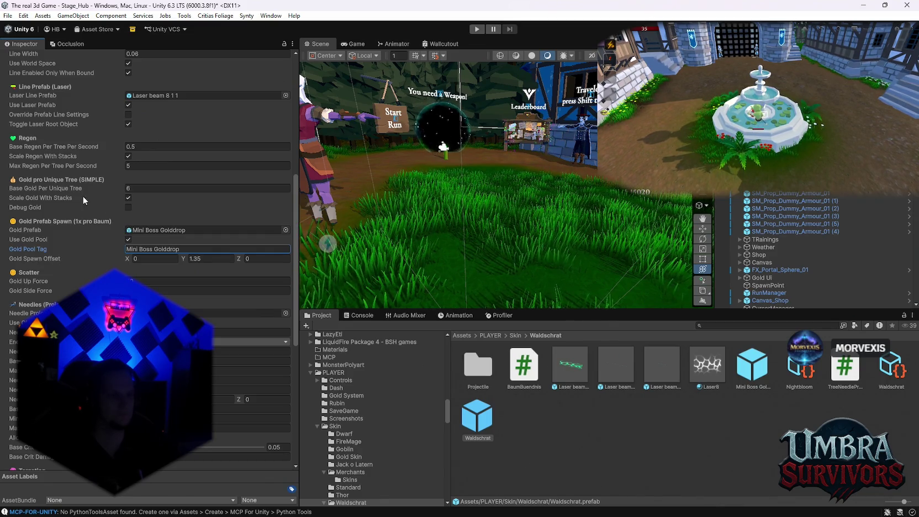
{"action": "mouse_move", "coordinate": [19, 190]}
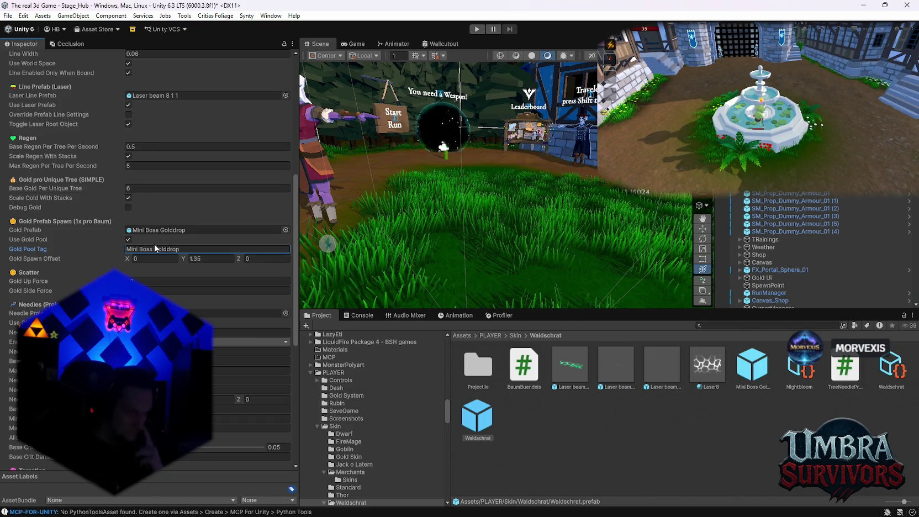
{"action": "scroll", "coordinate": [102, 196], "scroll_direction": "up", "scroll_amount": 2}
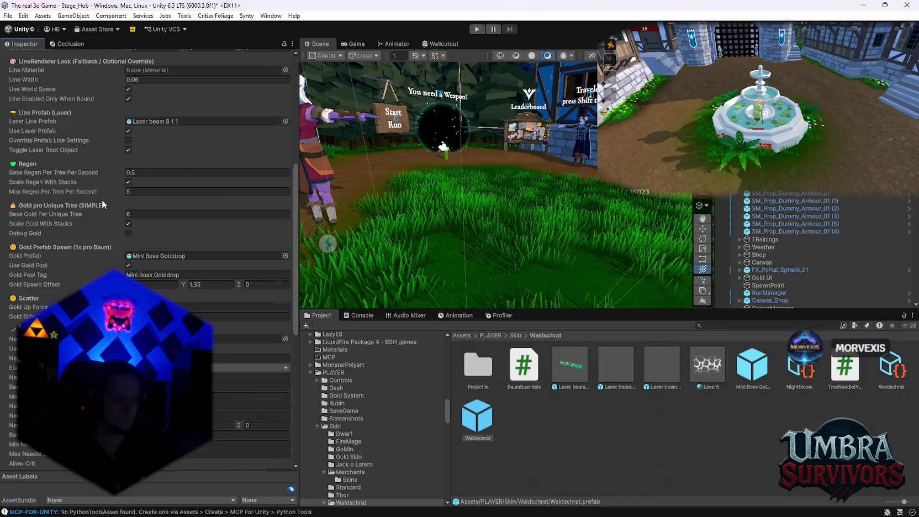
{"action": "scroll", "coordinate": [103, 223], "scroll_direction": "up", "scroll_amount": 2}
{"action": "scroll", "coordinate": [111, 227], "scroll_direction": "down", "scroll_amount": 3}
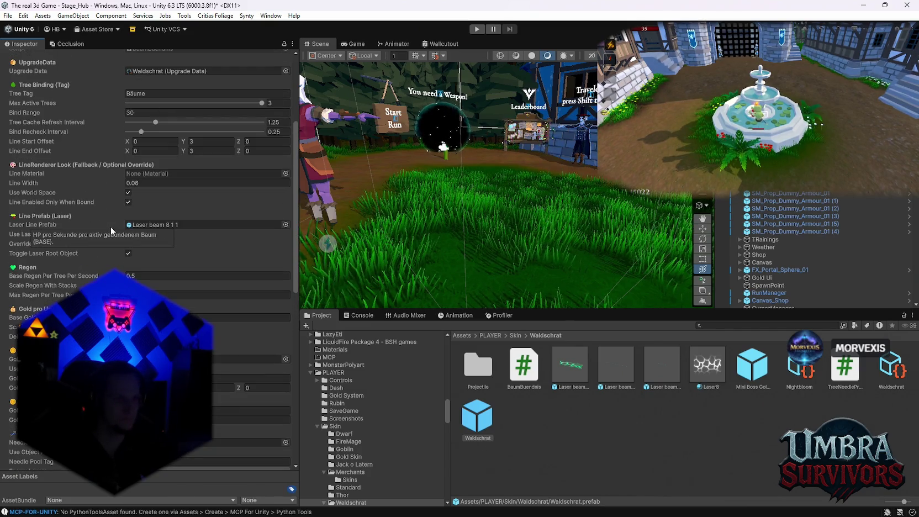
{"action": "scroll", "coordinate": [287, 296], "scroll_direction": "down", "scroll_amount": 9}
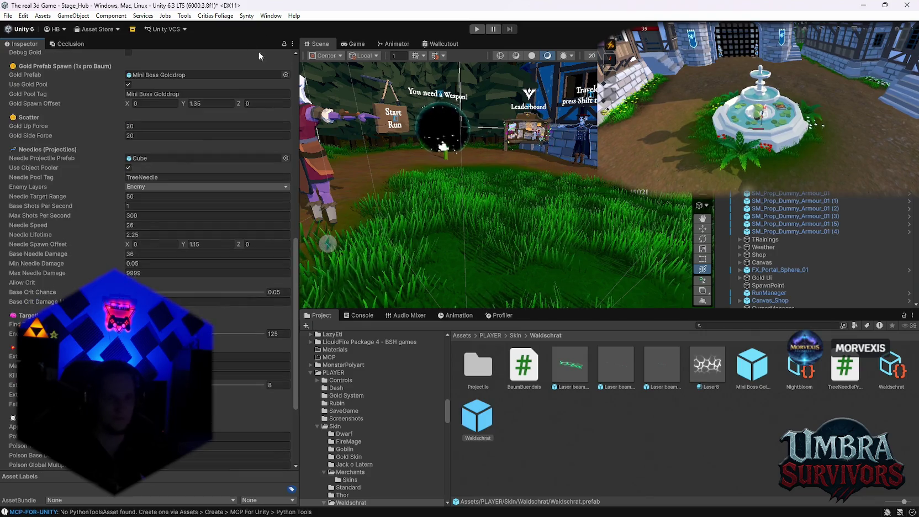
Save the scene and the project, then start play mode.
{"action": "left_click", "coordinate": [8, 15]}
{"action": "left_click", "coordinate": [27, 62]}
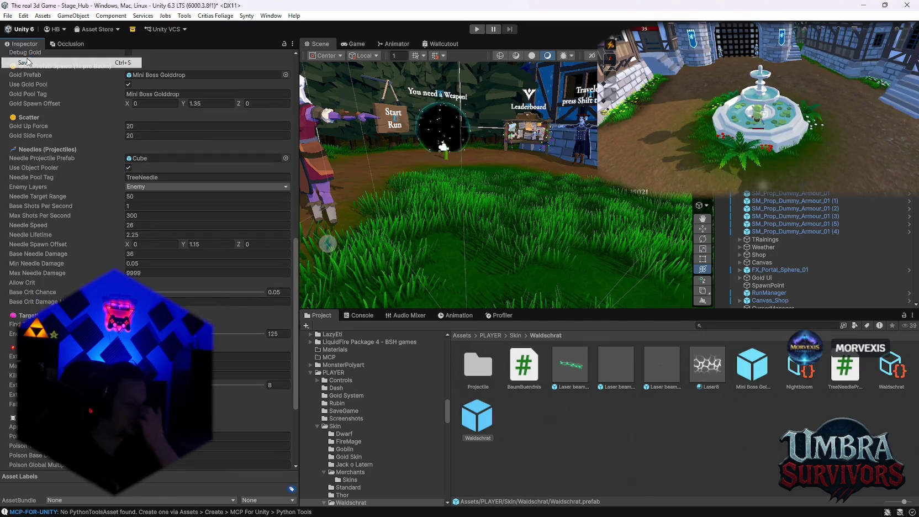
{"action": "left_click", "coordinate": [8, 16]}
{"action": "left_click", "coordinate": [57, 119]}
{"action": "left_click", "coordinate": [476, 29]}
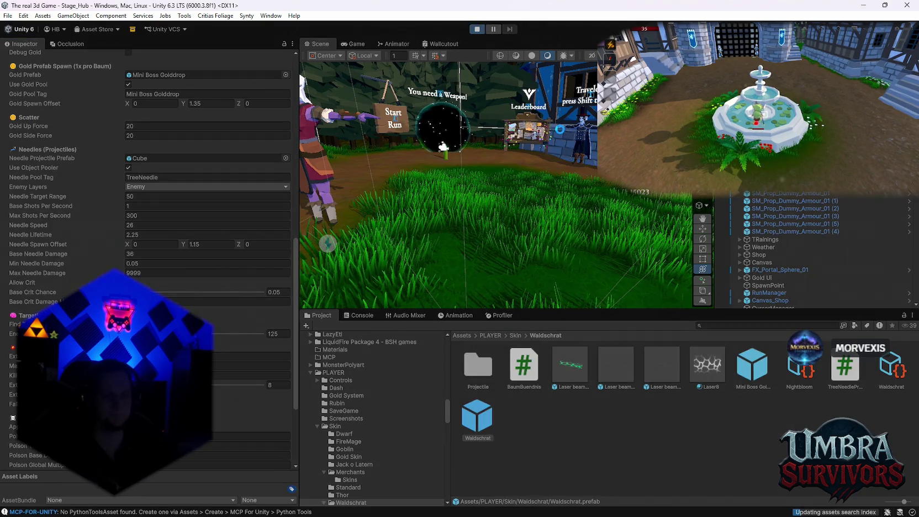
Walk to the Start Run sign, reroll the upgrade cards and pick one to enter the run.
{"action": "right_click", "coordinate": [760, 504]}
{"action": "key", "text": "Escape"}
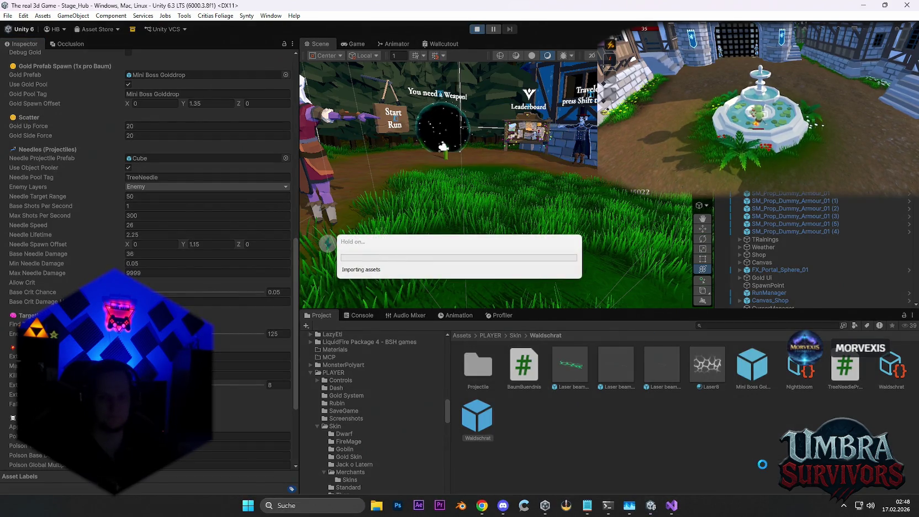
{"action": "mouse_move", "coordinate": [629, 505]}
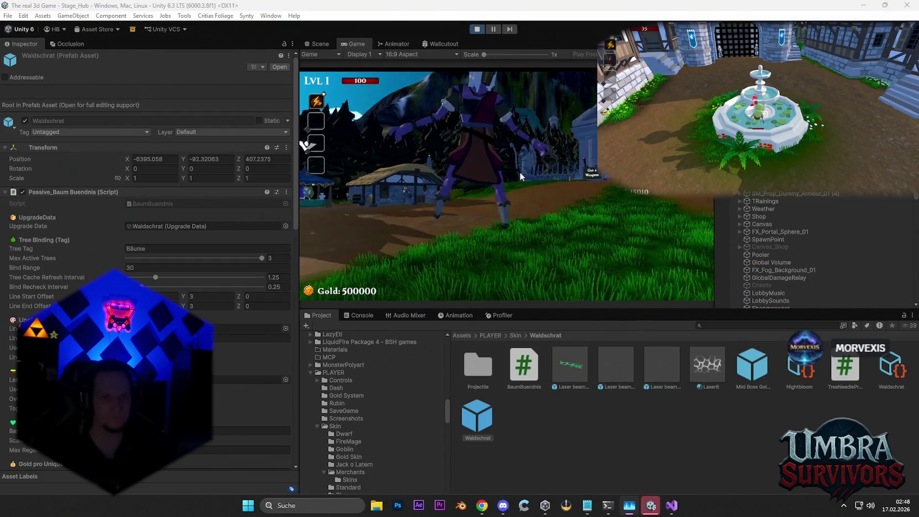
{"action": "key", "text": "w"}
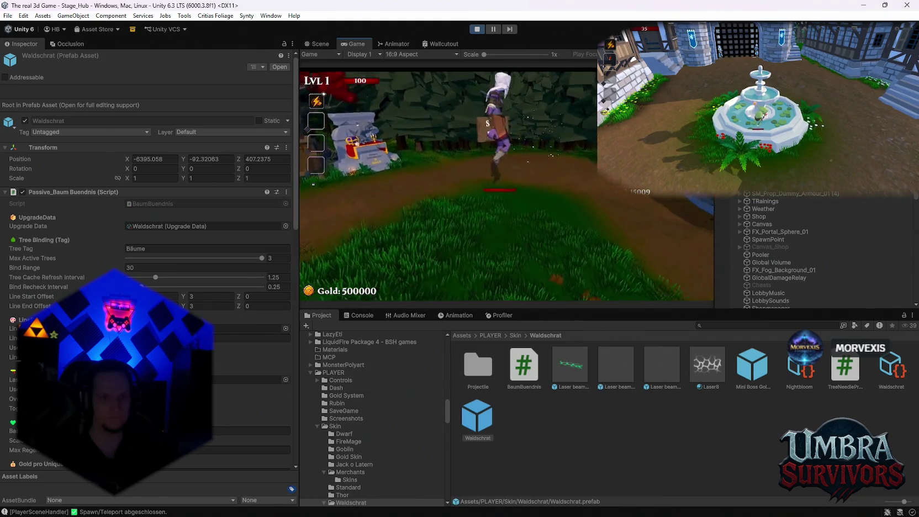
{"action": "key", "text": "w"}
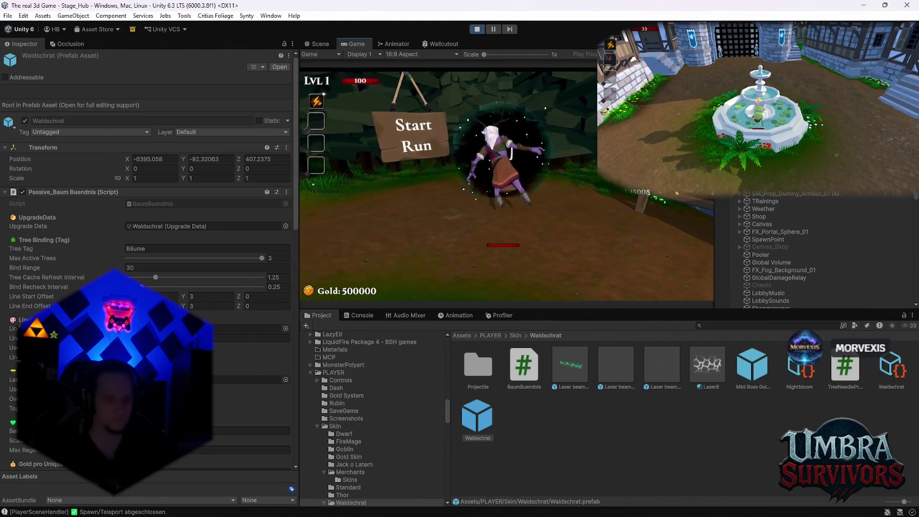
{"action": "key", "text": "e"}
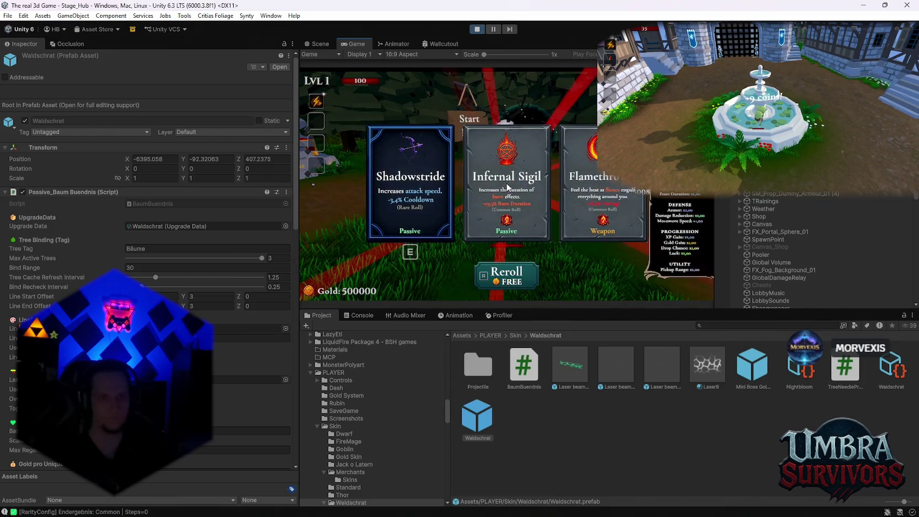
{"action": "key", "text": "r"}
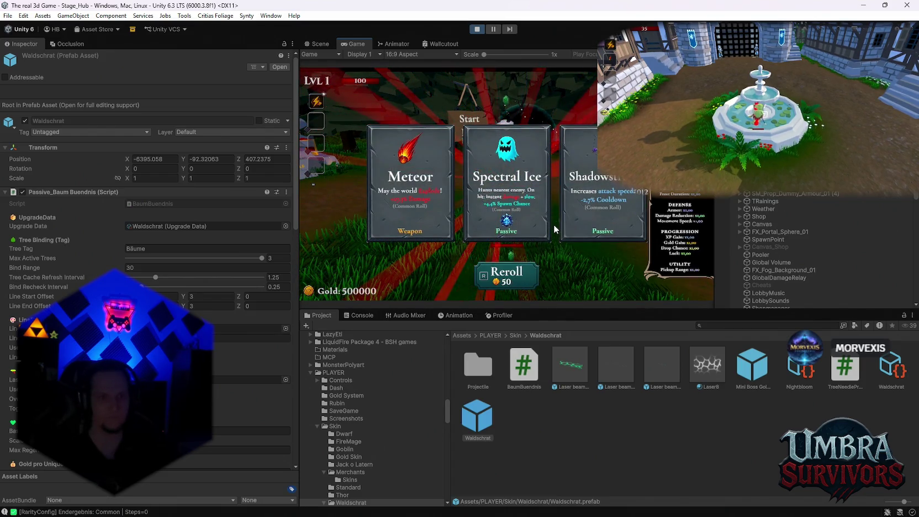
{"action": "left_click", "coordinate": [410, 212]}
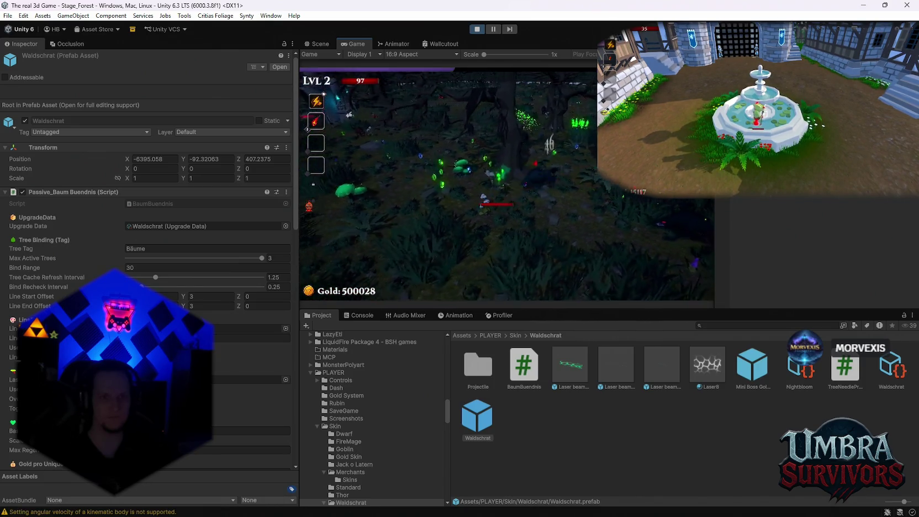
Take upgrades including Blaze Dash and Spectral Ice, then stop play mode after dying.
{"action": "left_click", "coordinate": [529, 213]}
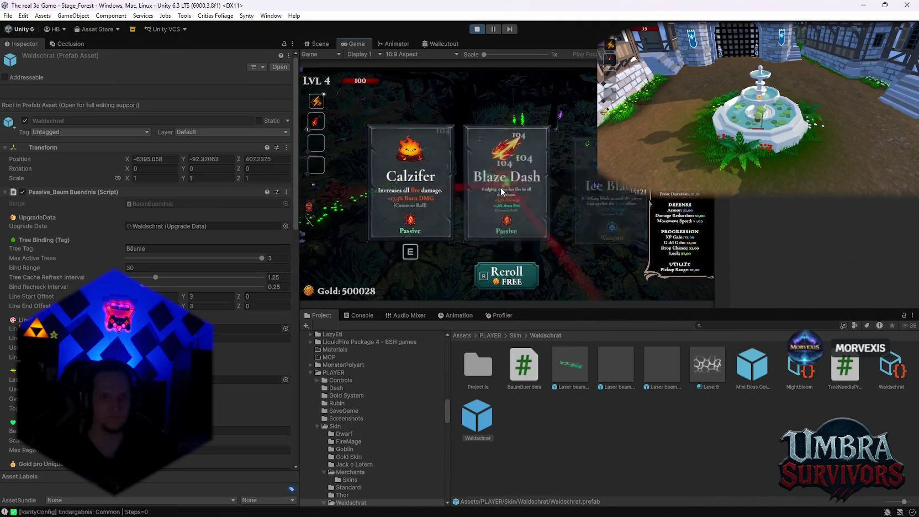
{"action": "left_click", "coordinate": [501, 210]}
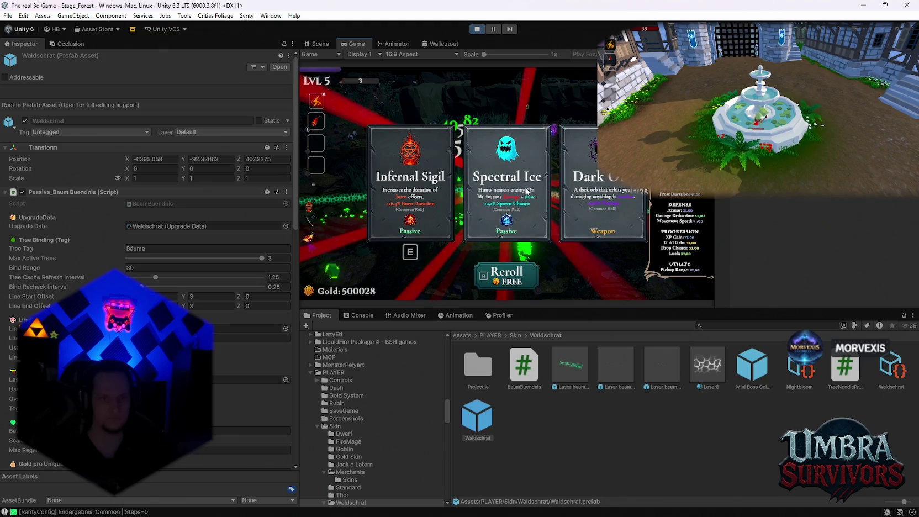
{"action": "left_click", "coordinate": [527, 192]}
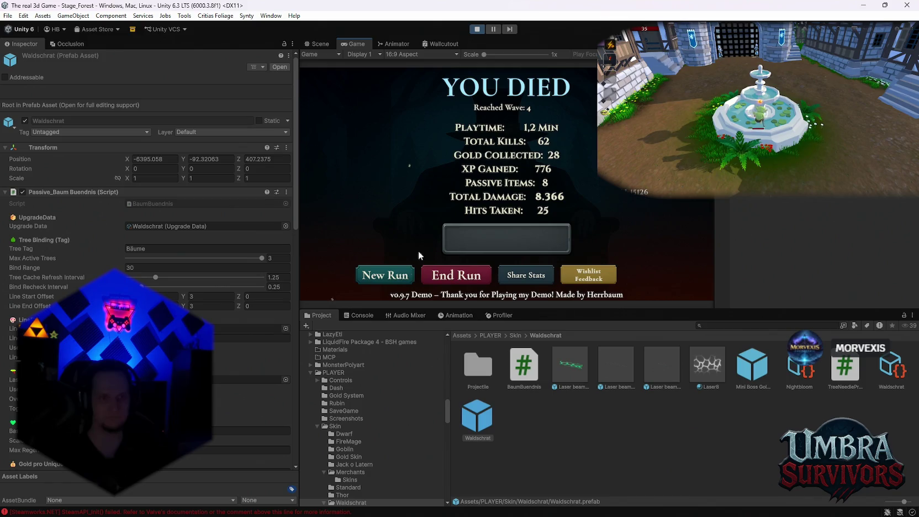
{"action": "left_click", "coordinate": [475, 27]}
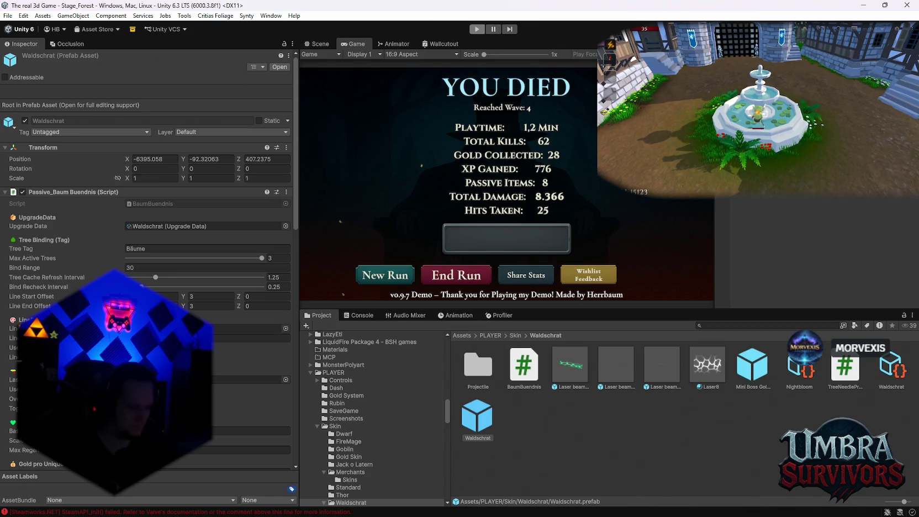
{"action": "key", "text": "ctrl+p"}
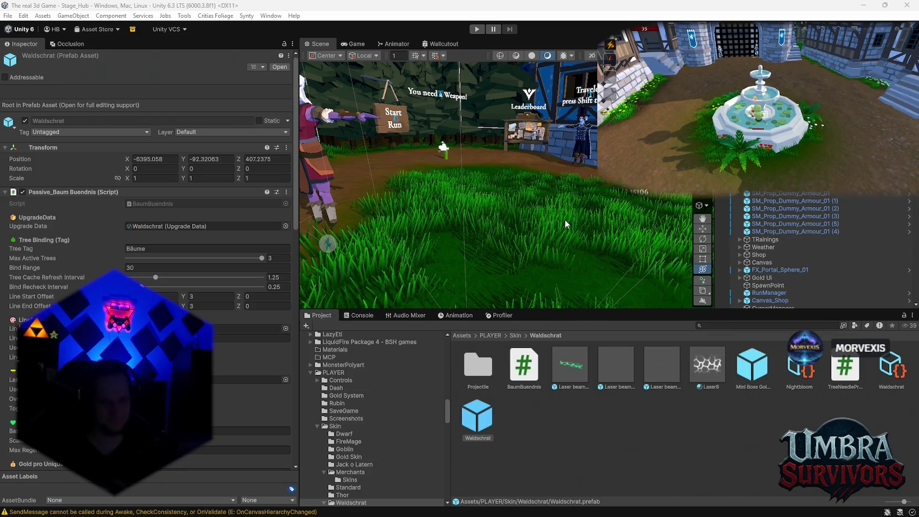
Scroll the Inspector down to the Gold Prefab Spawn section.
{"action": "scroll", "coordinate": [564, 219], "scroll_direction": "down", "scroll_amount": 5}
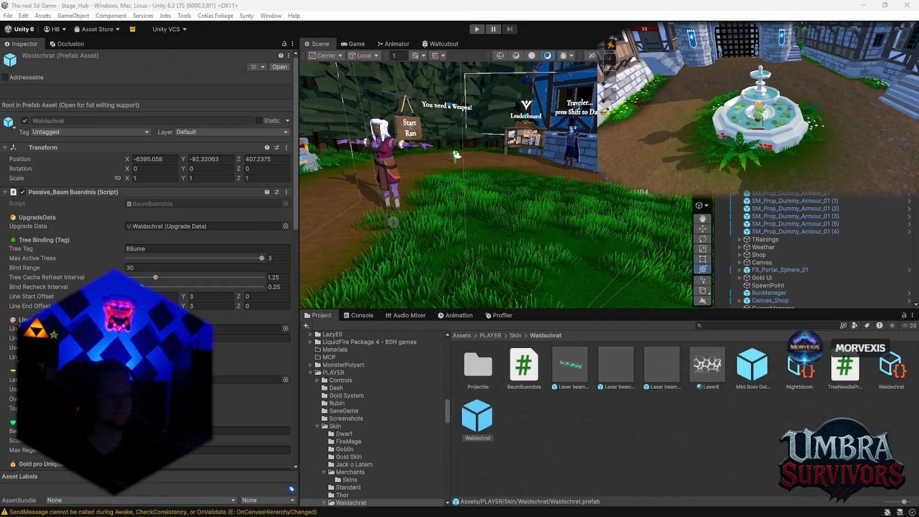
{"action": "scroll", "coordinate": [238, 308], "scroll_direction": "down", "scroll_amount": 10}
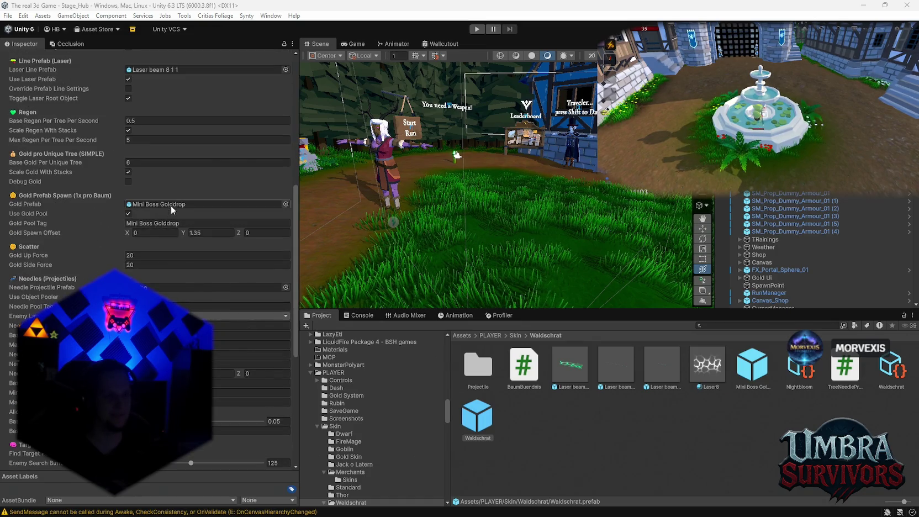
Set Gold Up Force and Gold Side Force to 50 and Gold Spawn Offset Y to 5.
{"action": "left_click", "coordinate": [156, 256]}
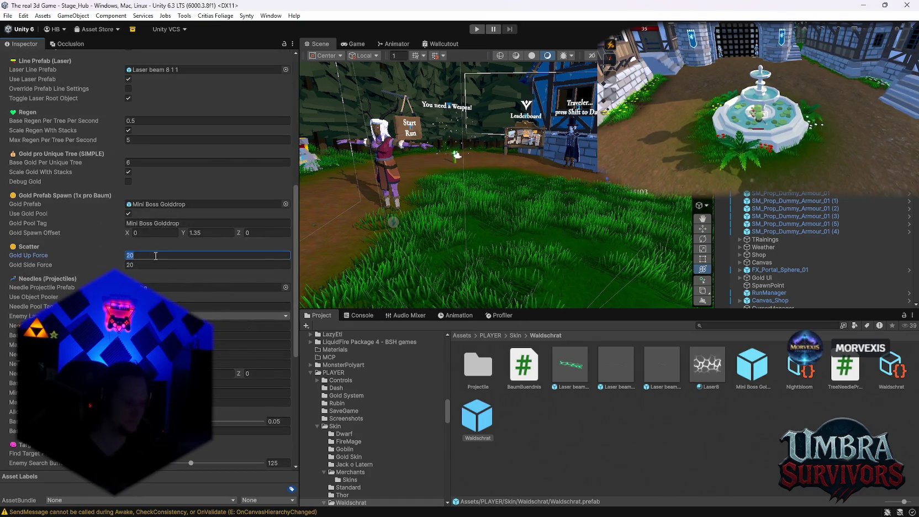
{"action": "type", "text": "50"}
{"action": "key", "text": "Tab"}
{"action": "type", "text": "50"}
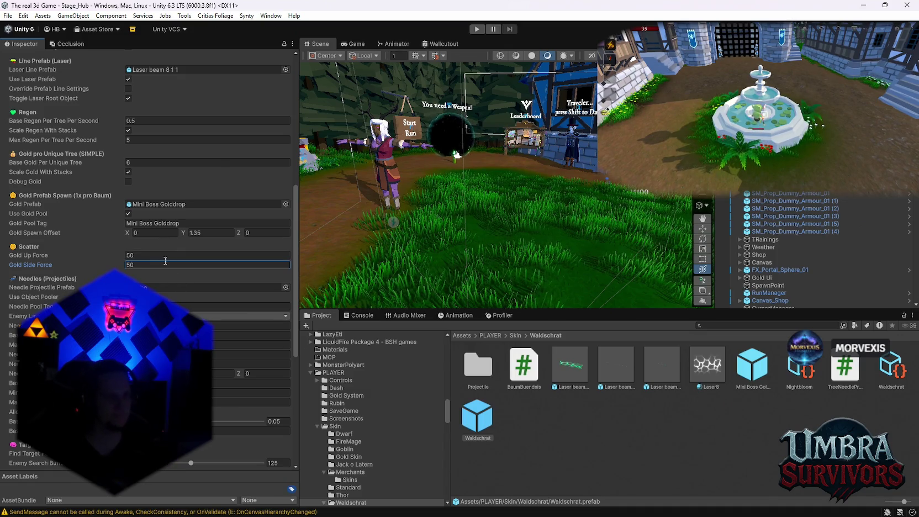
{"action": "left_click", "coordinate": [212, 233]}
{"action": "type", "text": "5"}
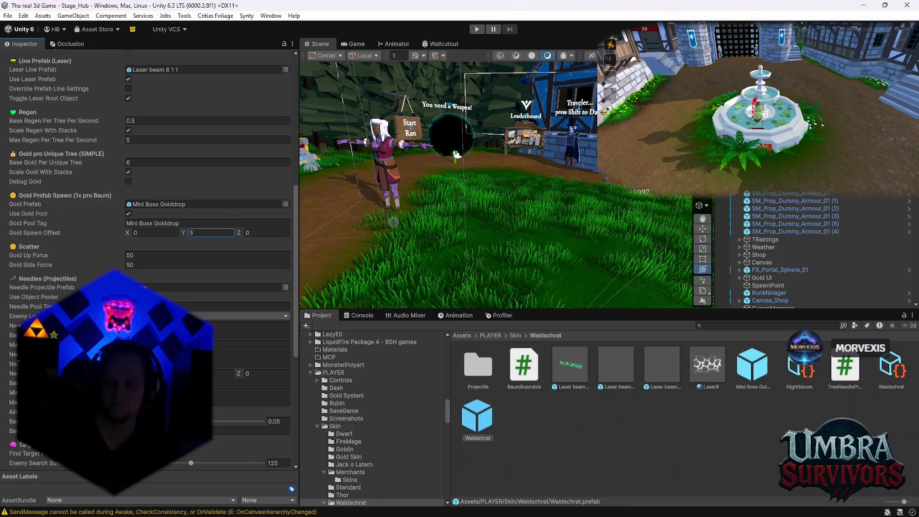
{"action": "key", "text": "alt+Tab"}
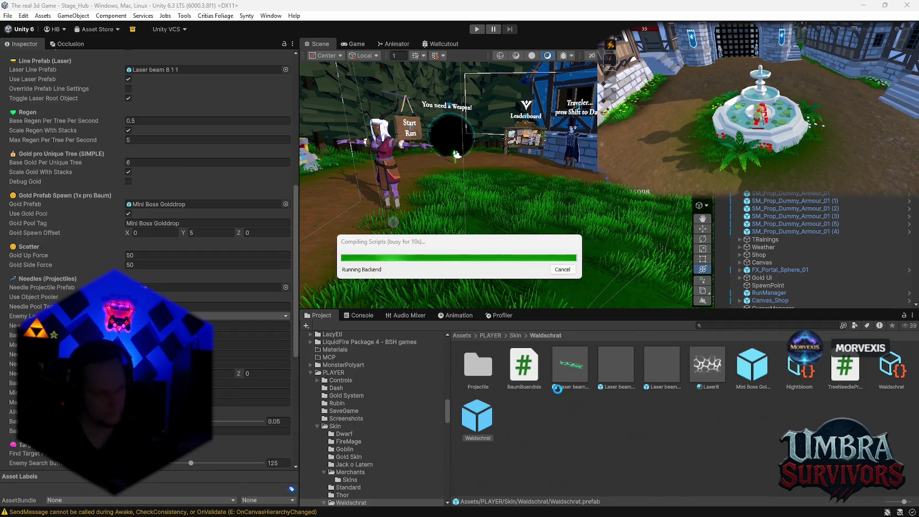
Open the Waldschrat Projectile folder in the Project window.
{"action": "double_click", "coordinate": [478, 365]}
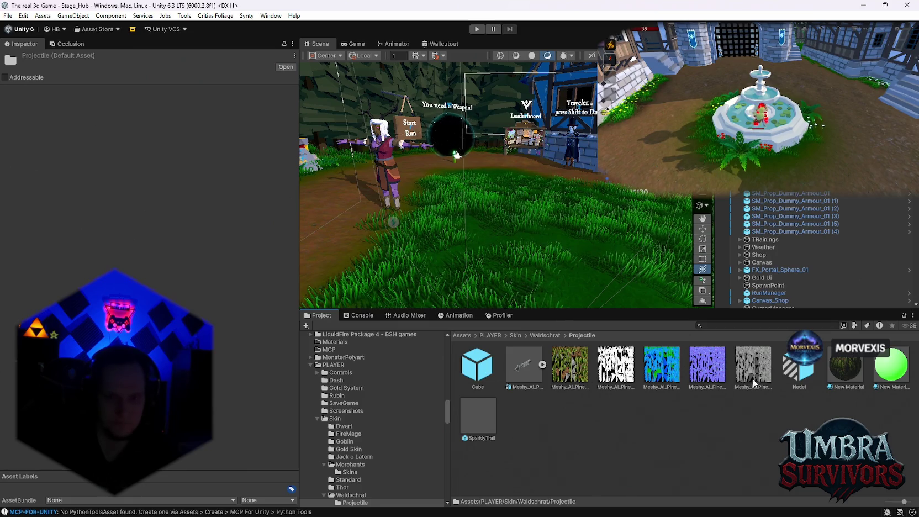
Open the Cube needle prefab and reset its Rotation X to 0.
{"action": "left_click", "coordinate": [478, 365]}
{"action": "scroll", "coordinate": [188, 209], "scroll_direction": "down", "scroll_amount": 5}
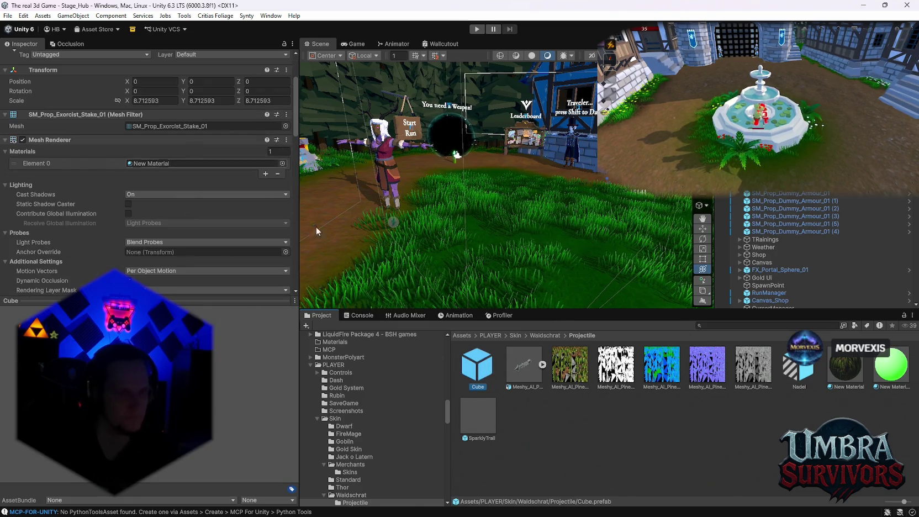
{"action": "double_click", "coordinate": [465, 357]}
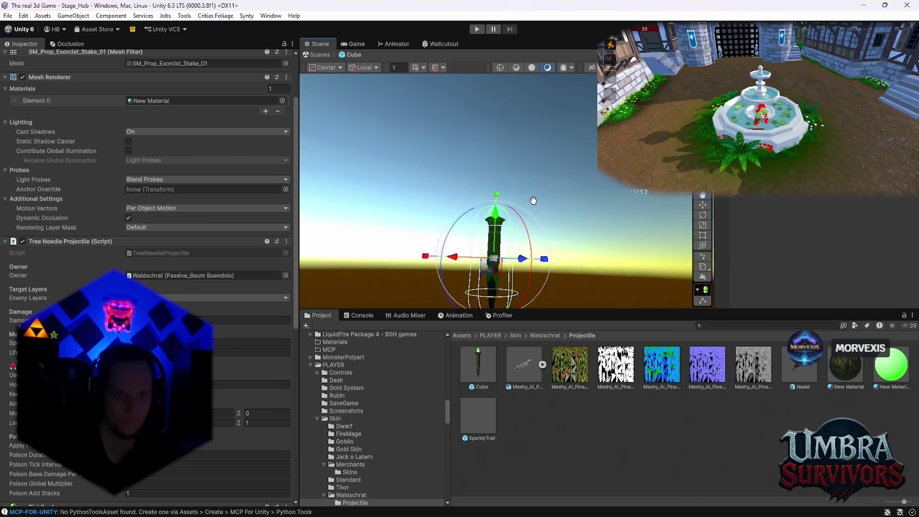
{"action": "scroll", "coordinate": [190, 169], "scroll_direction": "up", "scroll_amount": 3}
{"action": "mouse_move", "coordinate": [127, 105]}
{"action": "left_mouse_down"}
{"action": "mouse_move", "coordinate": [276, 138]}
{"action": "mouse_move", "coordinate": [672, 321]}
{"action": "mouse_move", "coordinate": [668, 315]}
{"action": "left_mouse_up"}
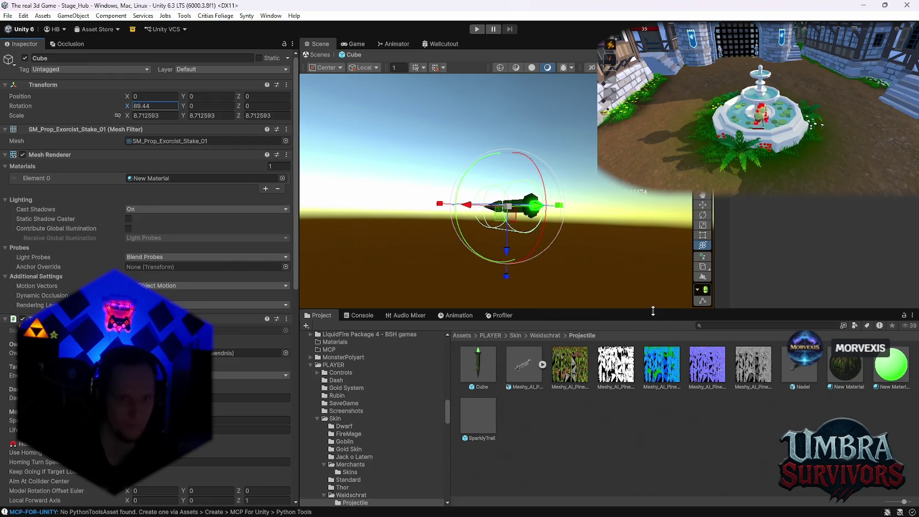
{"action": "left_click", "coordinate": [169, 109]}
{"action": "type", "text": "0"}
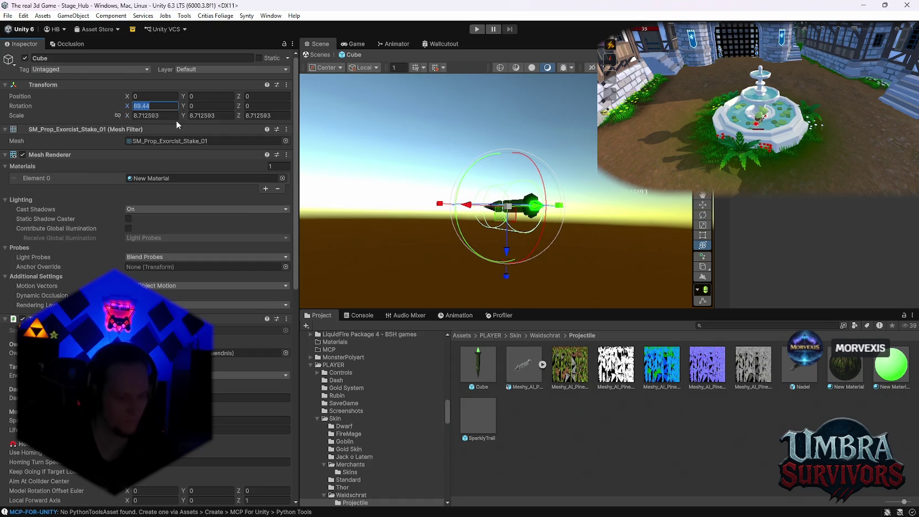
{"action": "key", "text": "Return"}
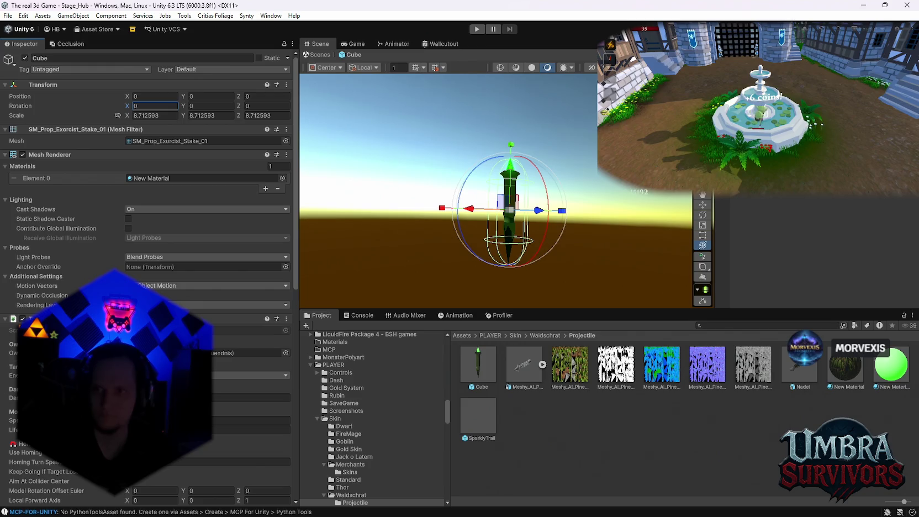
Expand SparklyTrail's Size over Lifetime and set Start Size to 0.02, then 0.01.
{"action": "scroll", "coordinate": [183, 265], "scroll_direction": "down", "scroll_amount": 2}
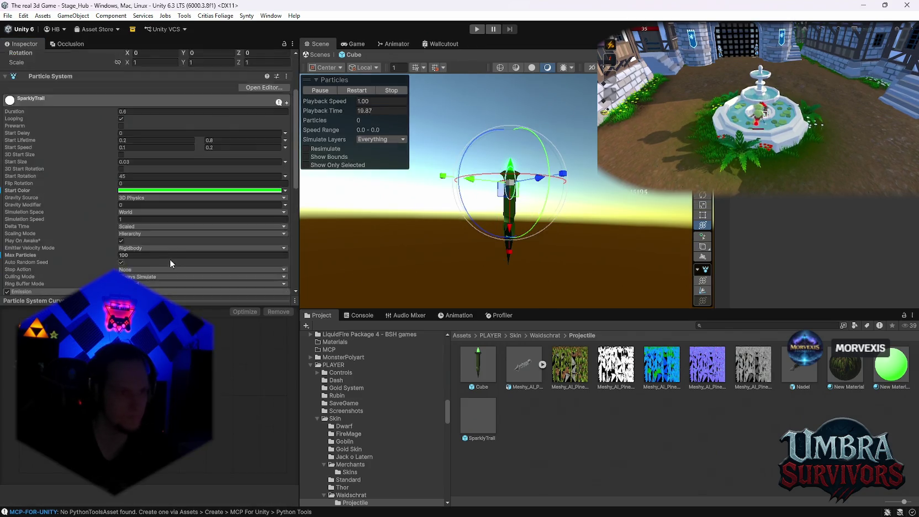
{"action": "scroll", "coordinate": [170, 259], "scroll_direction": "down", "scroll_amount": 5}
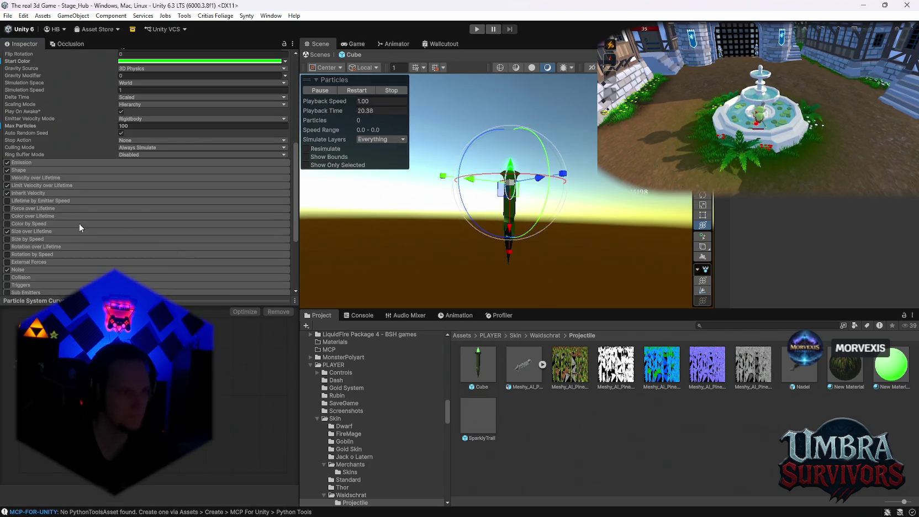
{"action": "left_click", "coordinate": [35, 232]}
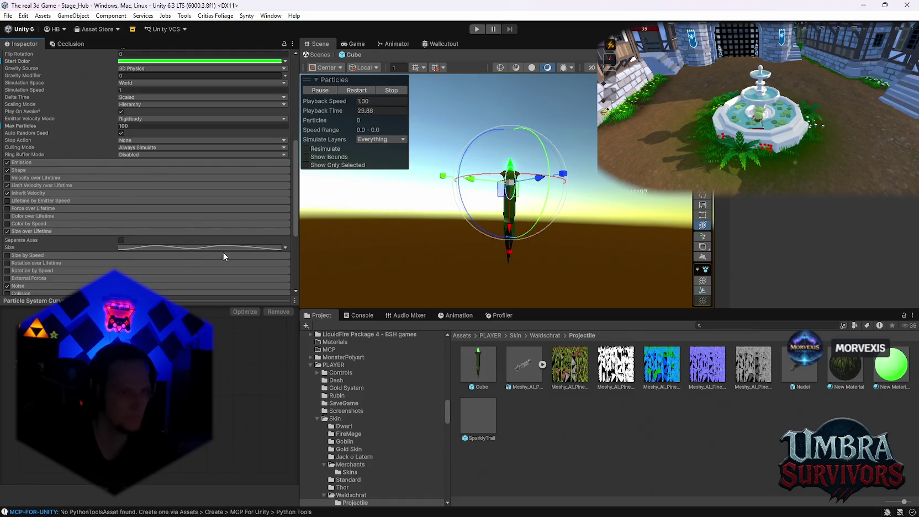
{"action": "scroll", "coordinate": [166, 194], "scroll_direction": "up", "scroll_amount": 4}
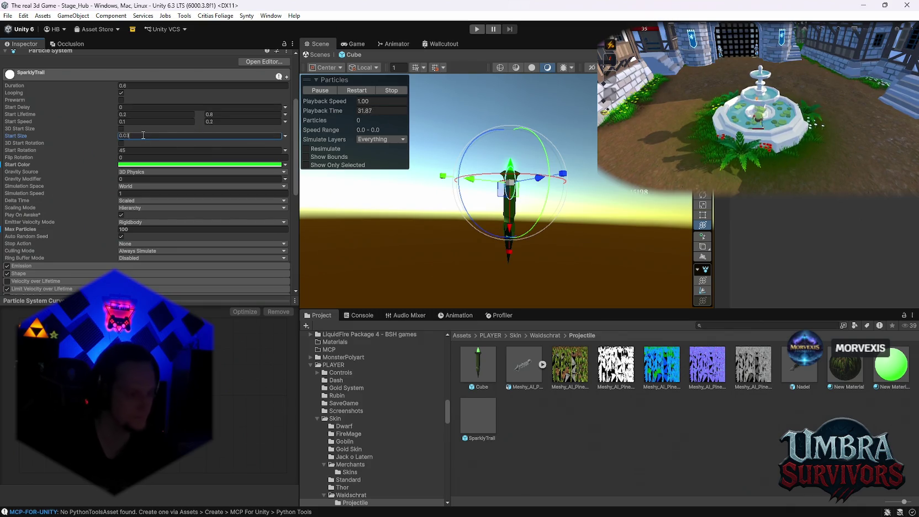
{"action": "type", "text": "0.02"}
{"action": "key", "text": "Return"}
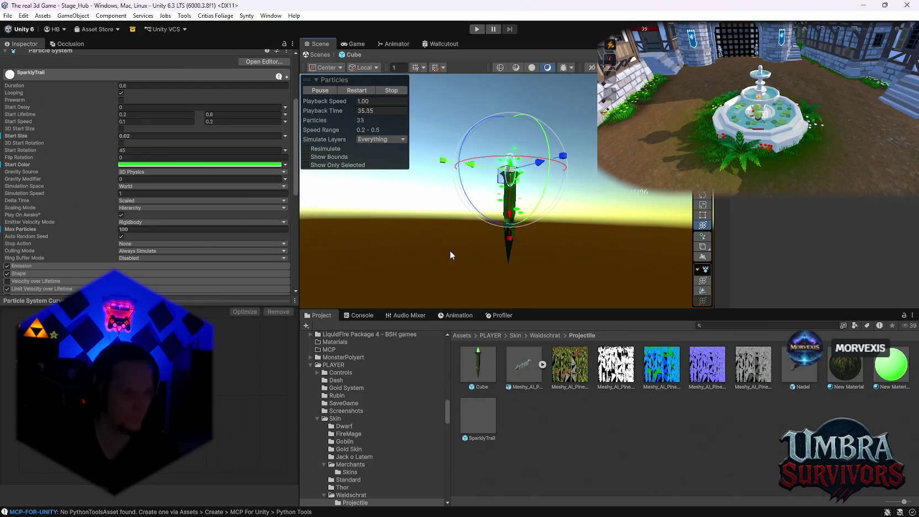
{"action": "left_click", "coordinate": [142, 136]}
{"action": "type", "text": "0.01"}
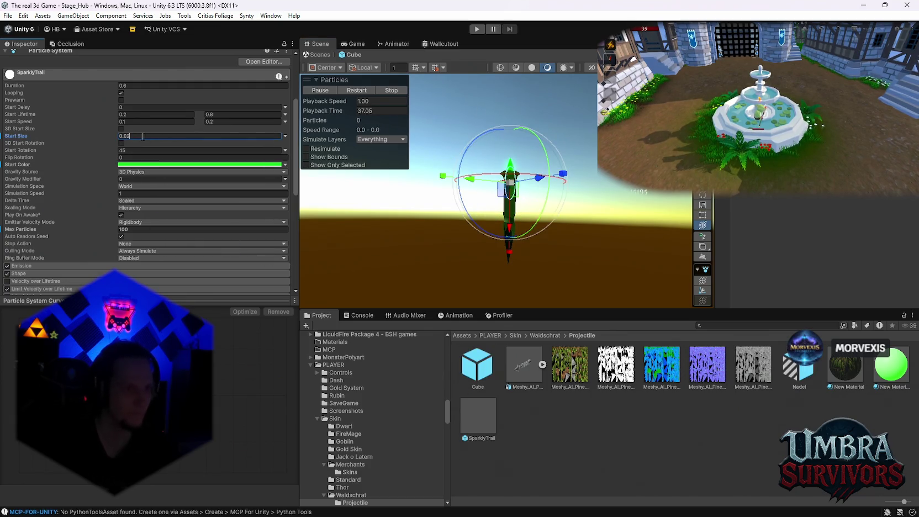
{"action": "key", "text": "Return"}
{"action": "left_click", "coordinate": [509, 254]}
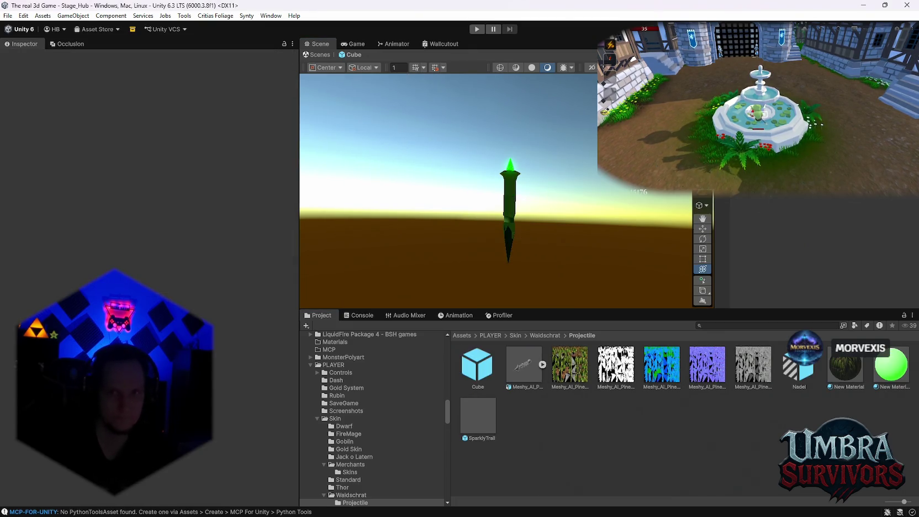
Set Model Rotation Offset Euler X to 90, then select the Waldschrat prefab in its folder.
{"action": "scroll", "coordinate": [223, 328], "scroll_direction": "down", "scroll_amount": 5}
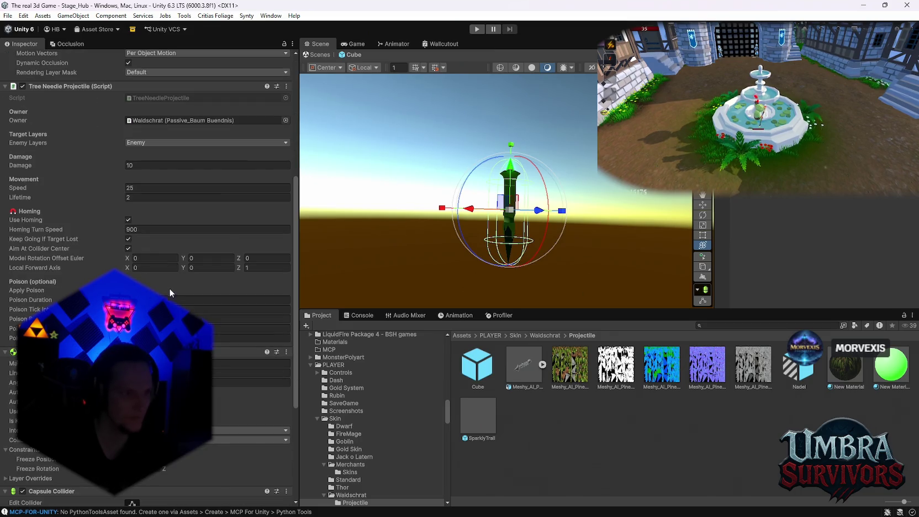
{"action": "left_click", "coordinate": [151, 260]}
{"action": "type", "text": "90"}
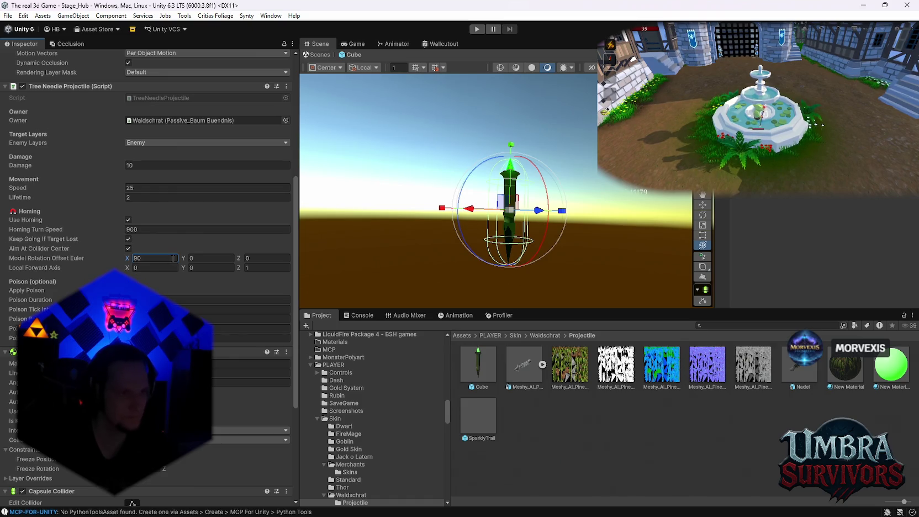
{"action": "scroll", "coordinate": [241, 336], "scroll_direction": "down", "scroll_amount": 3}
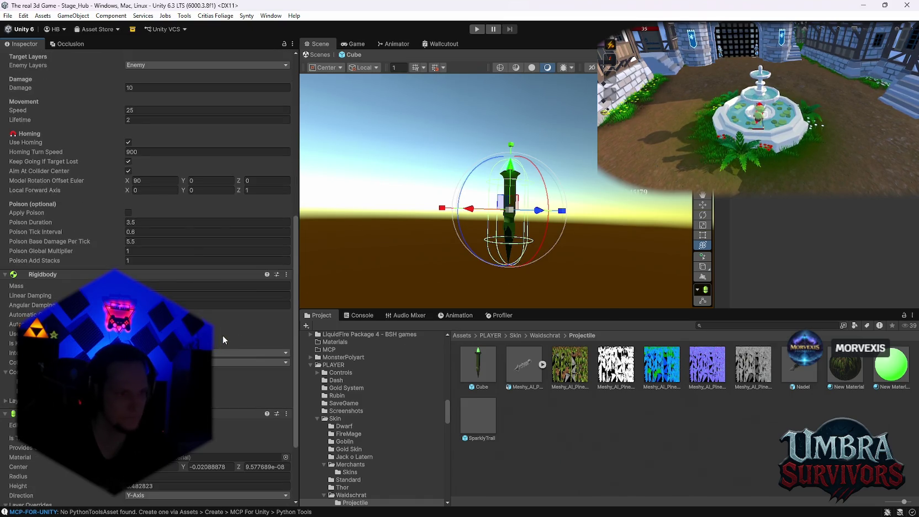
{"action": "scroll", "coordinate": [223, 336], "scroll_direction": "up", "scroll_amount": 3}
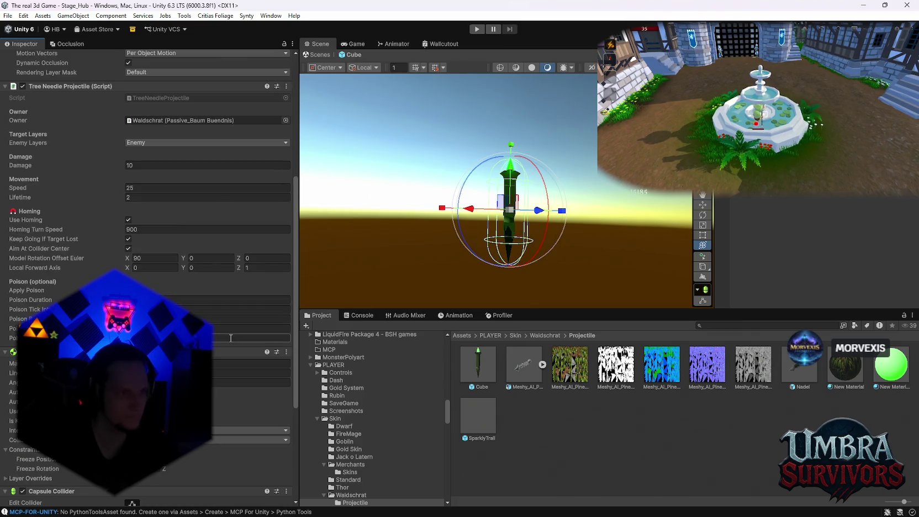
{"action": "scroll", "coordinate": [231, 337], "scroll_direction": "up", "scroll_amount": 1}
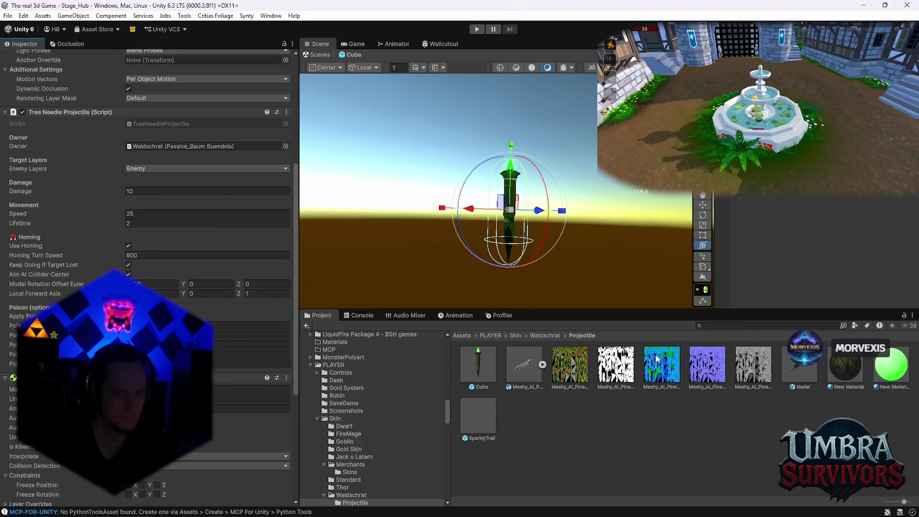
{"action": "scroll", "coordinate": [375, 464], "scroll_direction": "down", "scroll_amount": 1}
{"action": "left_click", "coordinate": [352, 466]}
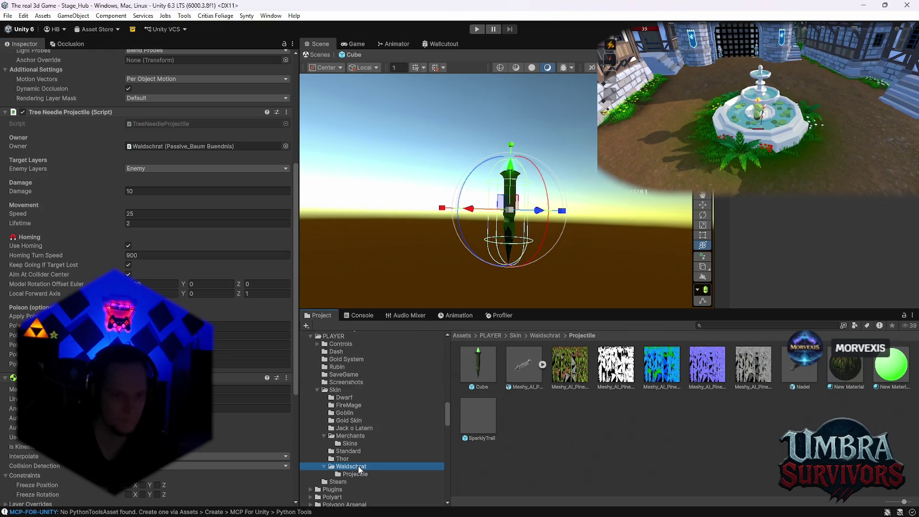
{"action": "left_click", "coordinate": [492, 425]}
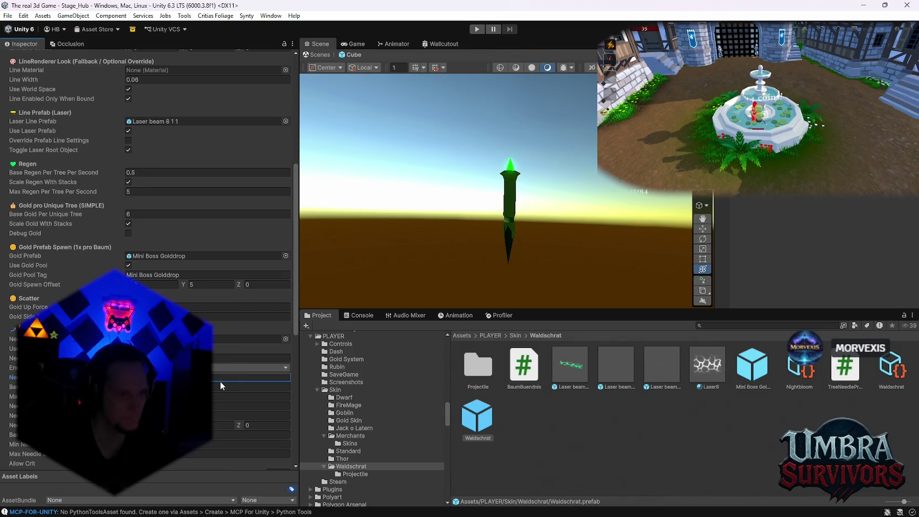
Scroll through the Waldschrat prefab's Passive_Baum Buendnis settings in the Inspector.
{"action": "scroll", "coordinate": [253, 354], "scroll_direction": "up", "scroll_amount": 8}
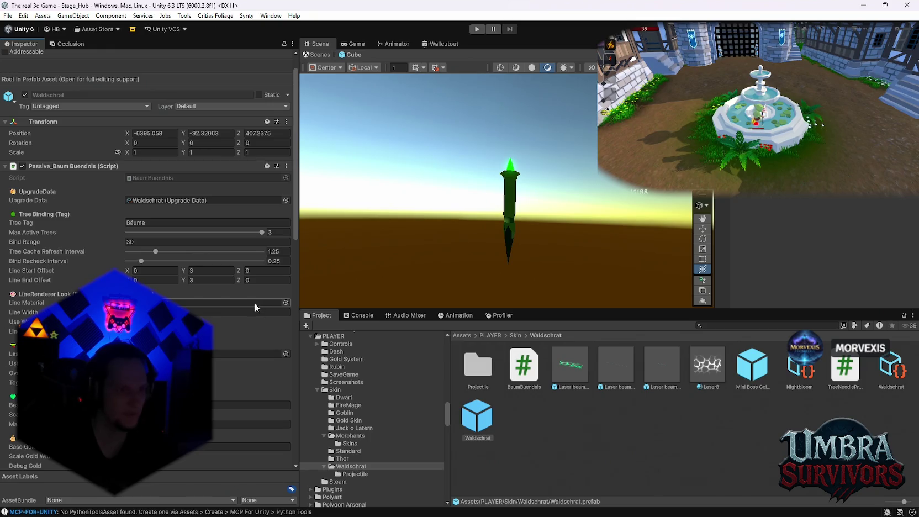
{"action": "scroll", "coordinate": [255, 304], "scroll_direction": "down", "scroll_amount": 6}
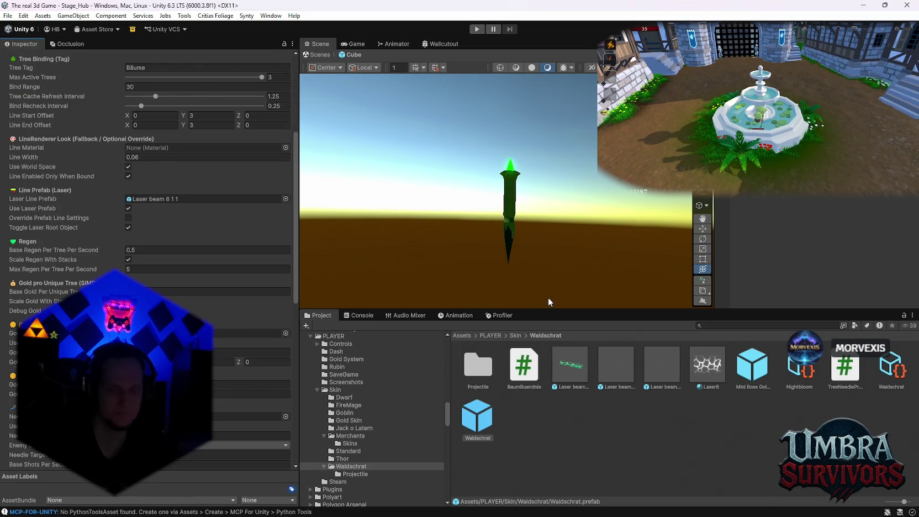
Open the Projectile folder and scale the Cube prefab to 5 on X, Y and Z.
{"action": "double_click", "coordinate": [485, 380]}
{"action": "left_click", "coordinate": [485, 376]}
{"action": "left_click", "coordinate": [165, 178]}
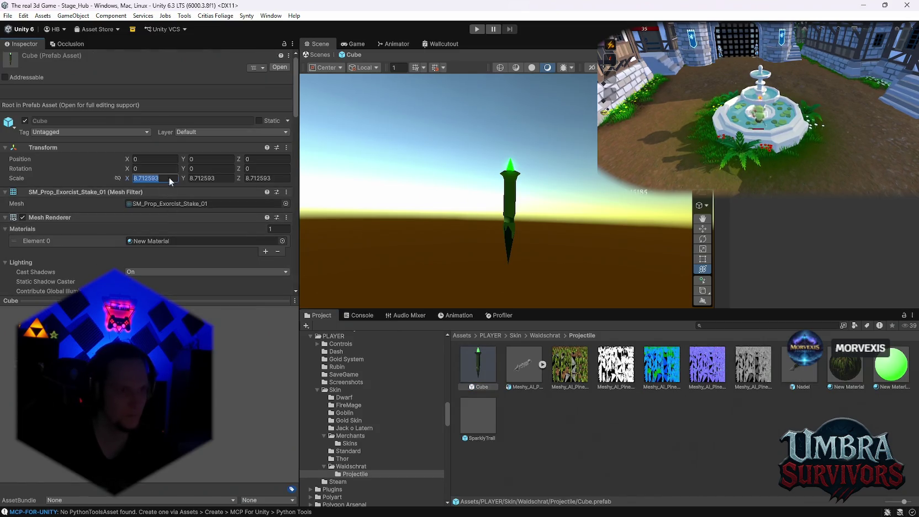
{"action": "type", "text": "5"}
{"action": "left_click", "coordinate": [201, 179]}
{"action": "type", "text": "5"}
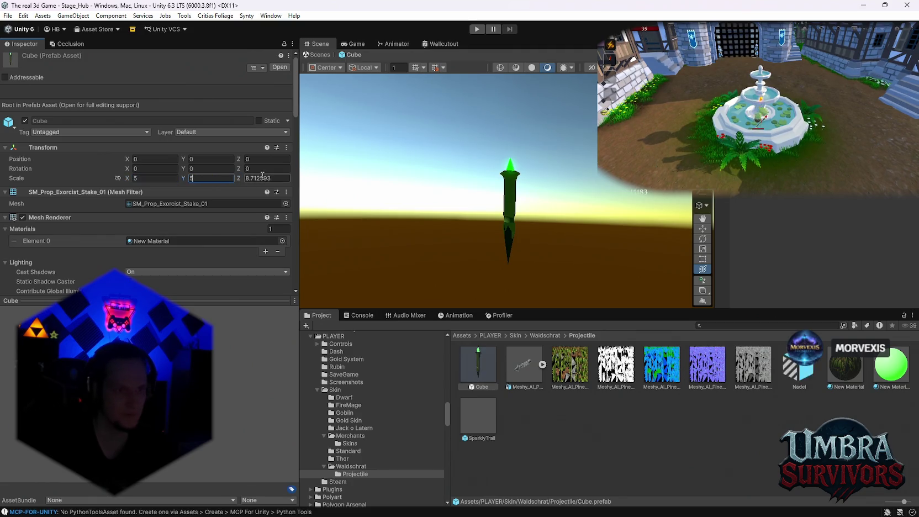
{"action": "left_click", "coordinate": [280, 179]}
{"action": "type", "text": "5"}
{"action": "key", "text": "Return"}
{"action": "key", "text": "Return"}
{"action": "key", "text": "Return"}
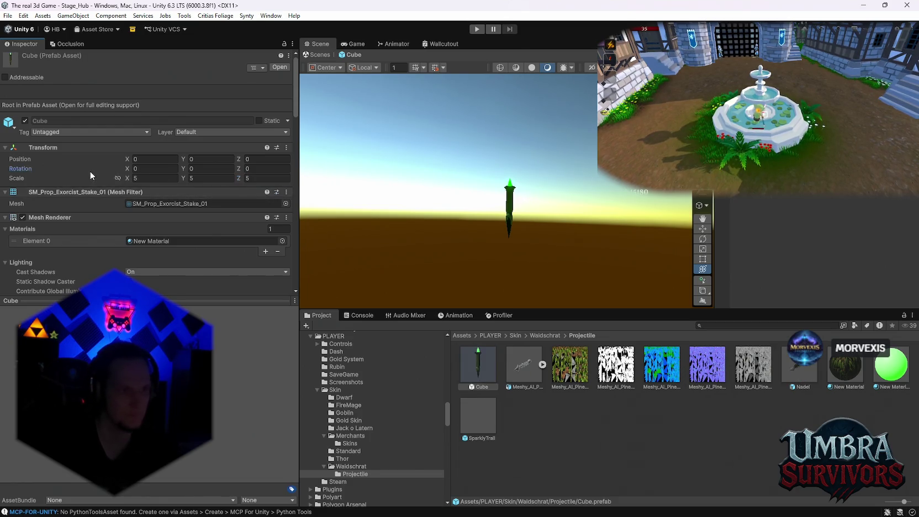
Pan the Scene view toward the scaled stake and return to the hub scene.
{"action": "scroll", "coordinate": [480, 205], "scroll_direction": "up", "scroll_amount": 2}
{"action": "left_click_drag", "start_coordinate": [515, 212], "coordinate": [483, 239]}
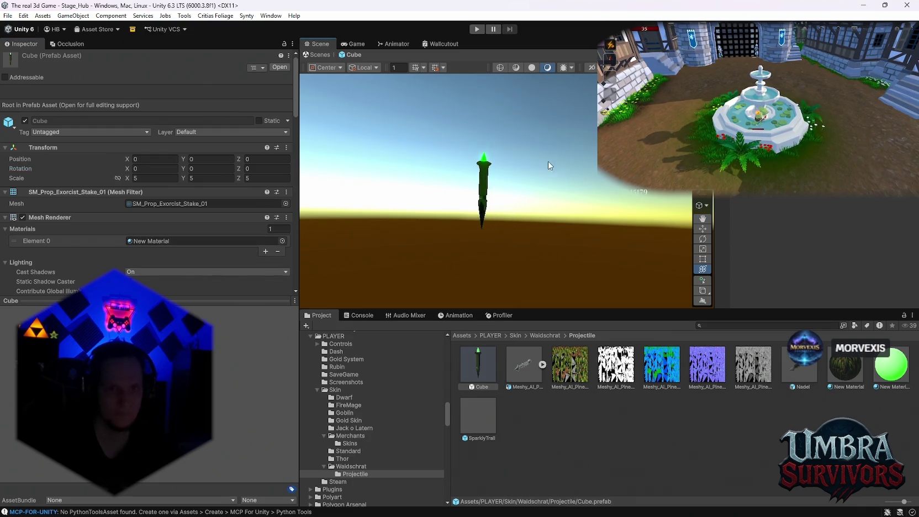
{"action": "left_click", "coordinate": [320, 55]}
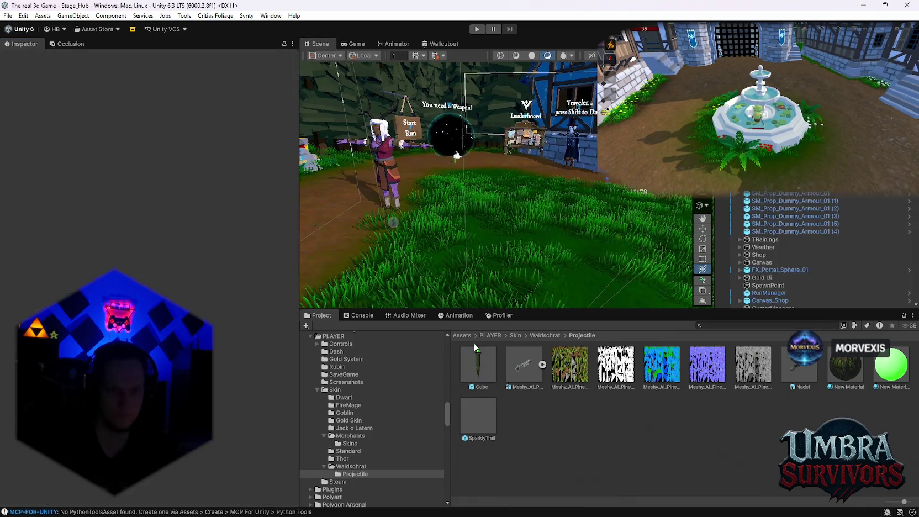
Place a Cube prefab copy in the hub and try scales of 3, then 2 on it.
{"action": "mouse_move", "coordinate": [478, 365]}
{"action": "left_mouse_down"}
{"action": "mouse_move", "coordinate": [563, 280]}
{"action": "mouse_move", "coordinate": [557, 285]}
{"action": "left_mouse_up"}
{"action": "left_click", "coordinate": [152, 139]}
{"action": "type", "text": "3"}
{"action": "left_click", "coordinate": [209, 140]}
{"action": "type", "text": "3"}
{"action": "left_click", "coordinate": [268, 140]}
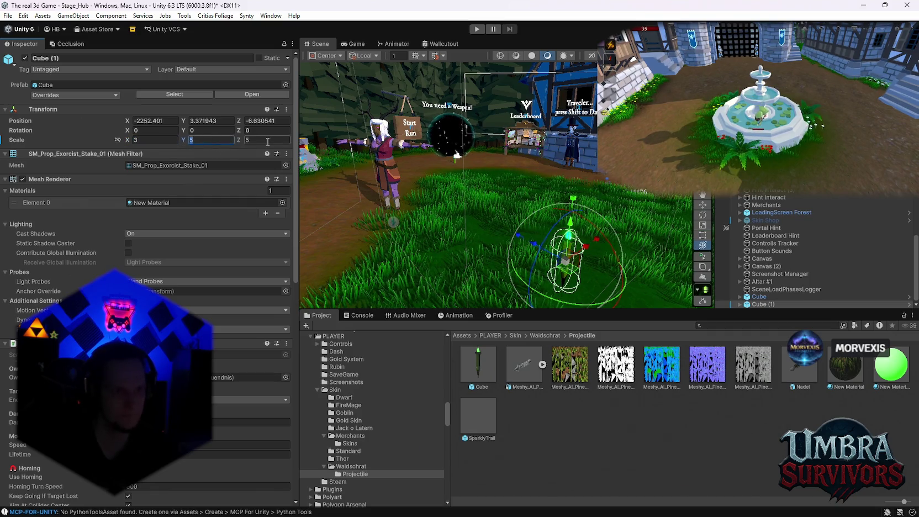
{"action": "type", "text": "3"}
{"action": "key", "text": "shift+Tab"}
{"action": "key", "text": "shift+Tab"}
{"action": "type", "text": "2"}
{"action": "key", "text": "Tab"}
{"action": "type", "text": "2"}
{"action": "key", "text": "Tab"}
{"action": "type", "text": "2"}
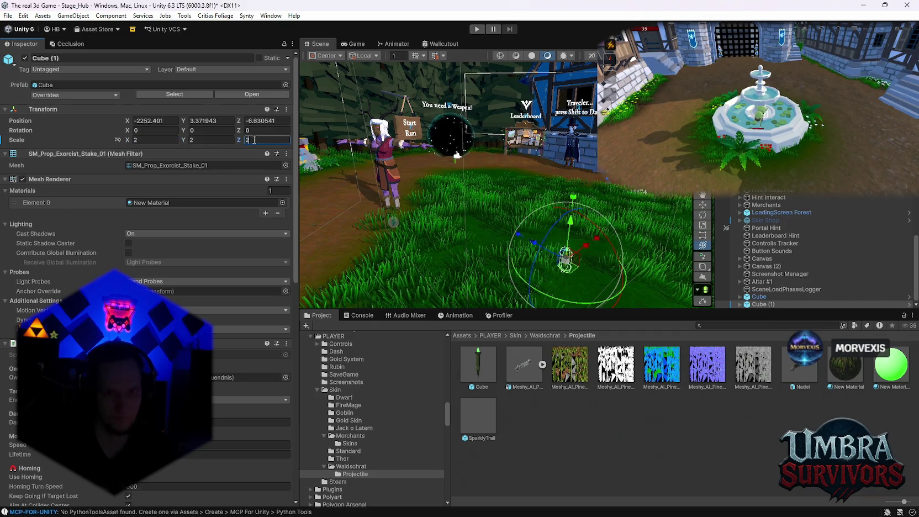
Try scale 1 on the placed cube, frame and lift it, then set X back to 2.
{"action": "left_click", "coordinate": [165, 138]}
{"action": "type", "text": "1"}
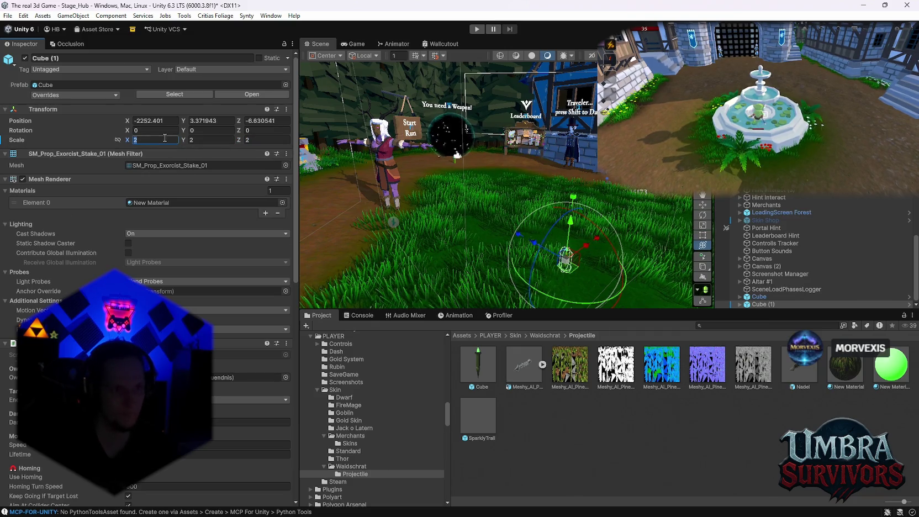
{"action": "left_click", "coordinate": [209, 140]}
{"action": "type", "text": "1"}
{"action": "key", "text": "Tab"}
{"action": "type", "text": "1"}
{"action": "key", "text": "Return"}
{"action": "key", "text": "f"}
{"action": "mouse_move", "coordinate": [522, 190]}
{"action": "left_mouse_down"}
{"action": "mouse_move", "coordinate": [531, 94]}
{"action": "mouse_move", "coordinate": [534, 132]}
{"action": "mouse_move", "coordinate": [525, 99]}
{"action": "left_mouse_up"}
{"action": "left_click", "coordinate": [154, 140]}
{"action": "type", "text": "2"}
{"action": "left_click", "coordinate": [218, 140]}
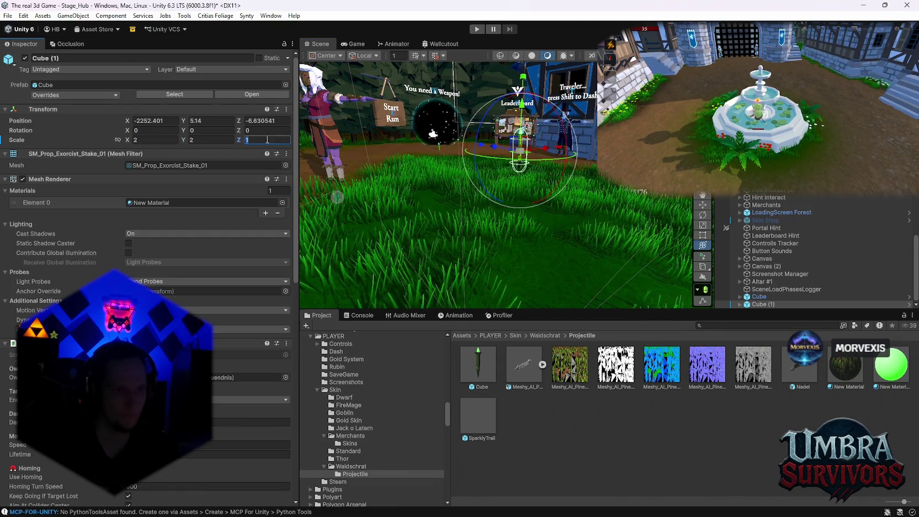
Set the Cube prefab asset's Scale to 2 on X, Y and Z.
{"action": "left_click", "coordinate": [477, 382]}
{"action": "left_click", "coordinate": [155, 178]}
{"action": "type", "text": "2"}
{"action": "left_click", "coordinate": [210, 178]}
{"action": "type", "text": "2"}
{"action": "left_click", "coordinate": [258, 179]}
{"action": "type", "text": "2"}
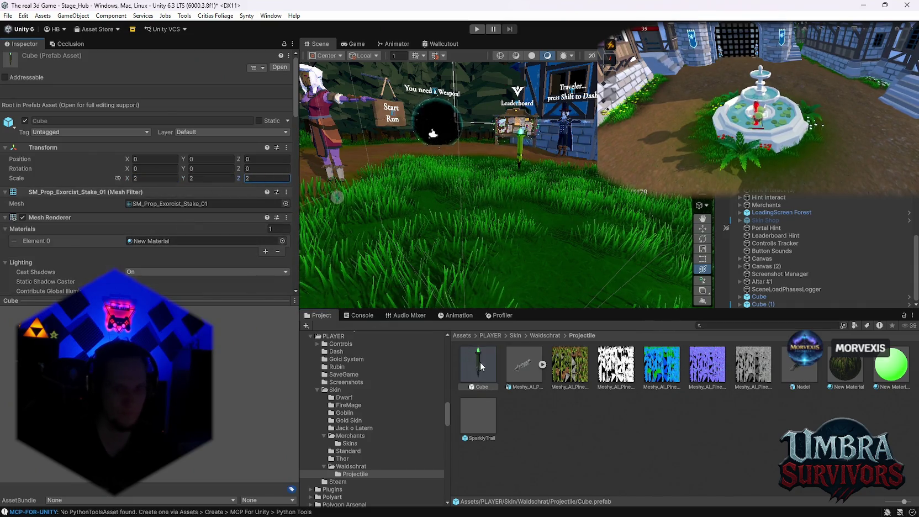
Delete the Cube and Cube (1) test copies from the Hierarchy.
{"action": "left_click", "coordinate": [761, 304]}
{"action": "left_click", "coordinate": [761, 297], "text": "shift"}
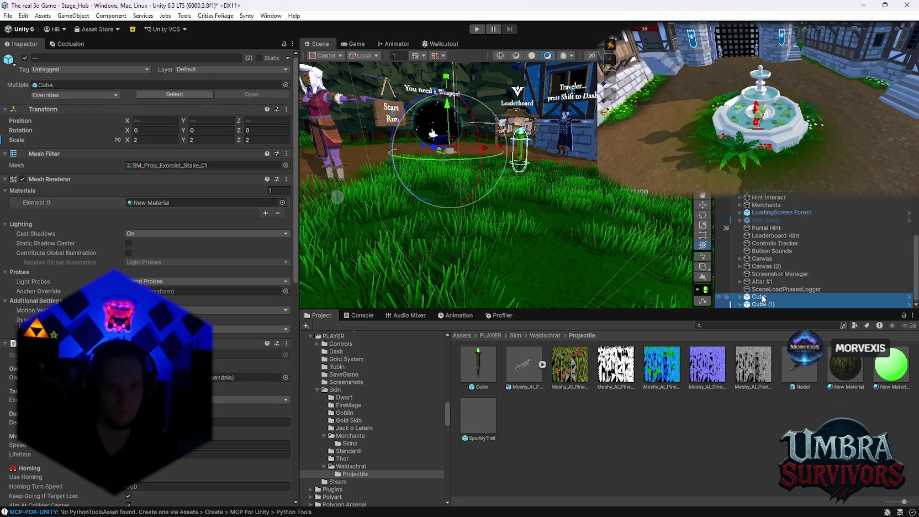
{"action": "key", "text": "Delete"}
{"action": "scroll", "coordinate": [629, 262], "scroll_direction": "down", "scroll_amount": 2}
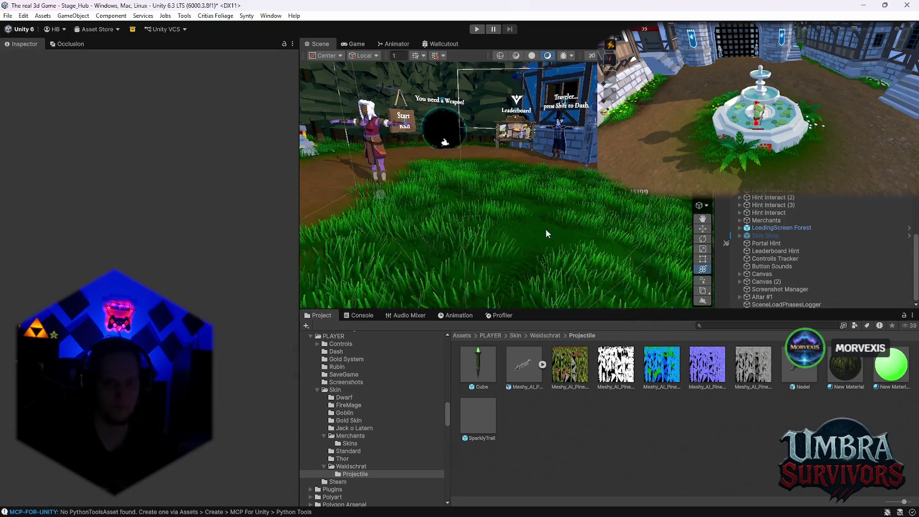
{"action": "scroll", "coordinate": [545, 228], "scroll_direction": "down", "scroll_amount": 2}
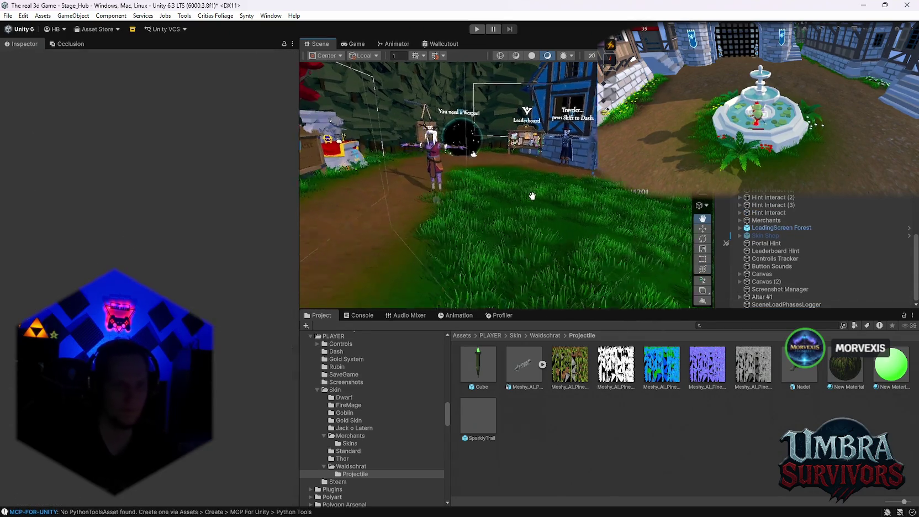
Start Play mode so the game runs with the level 1 player in the hub.
{"action": "left_click", "coordinate": [477, 29]}
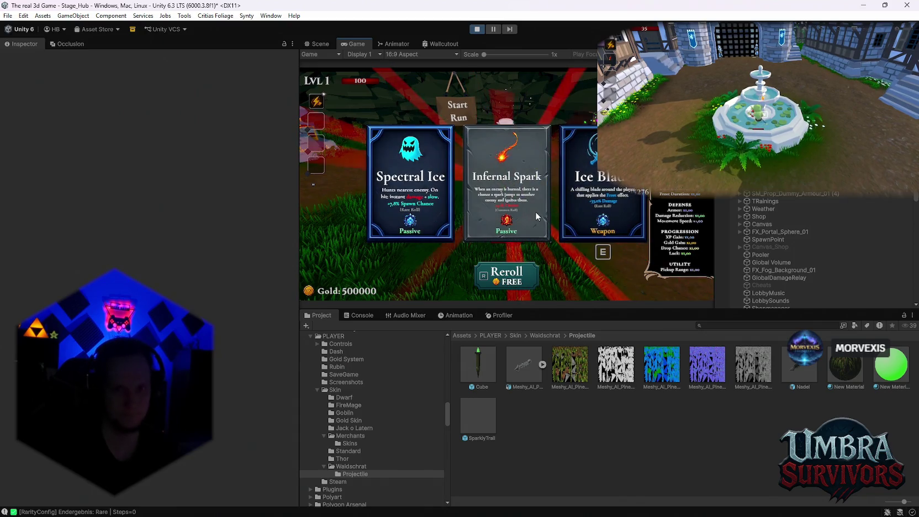
Confirm the Ice Blade upgrade card and start the run from the hub.
{"action": "key", "text": "e"}
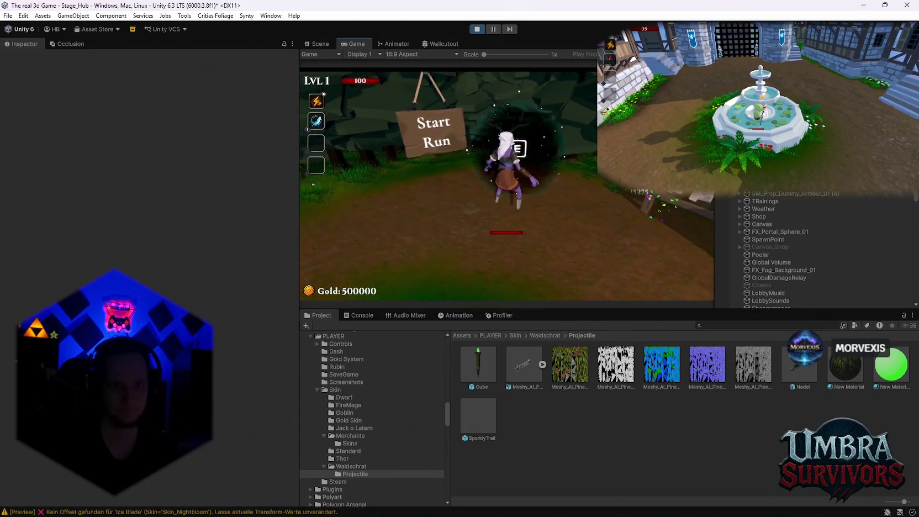
{"action": "key", "text": "e"}
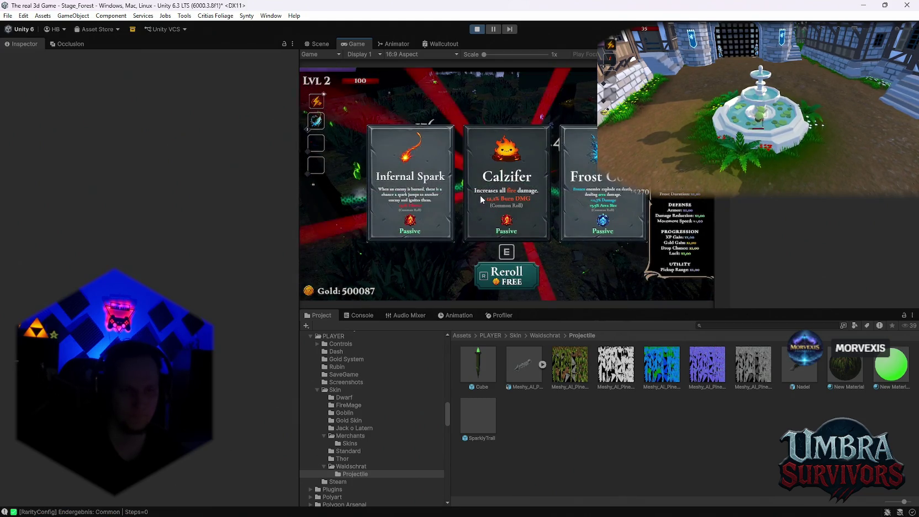
Pick level-up upgrades, including Soul Magnet, as the run climbs to level 4.
{"action": "key", "text": "Return"}
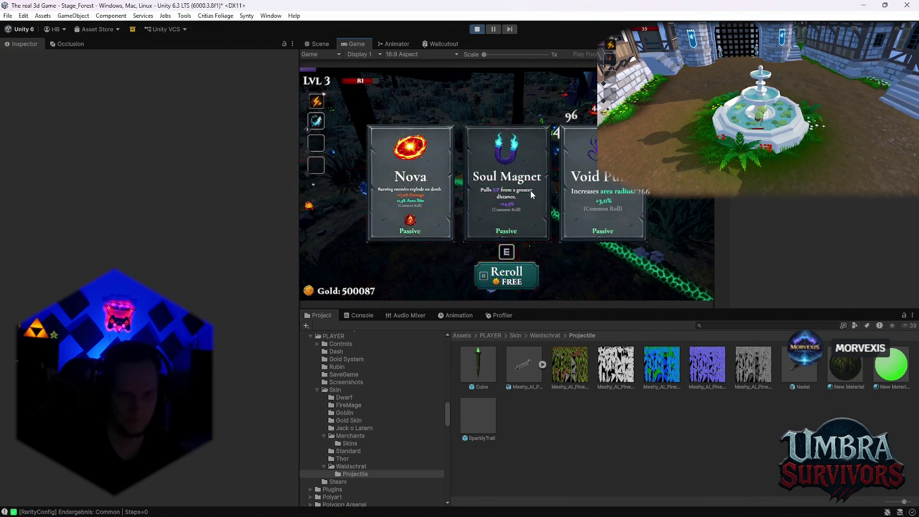
{"action": "left_click", "coordinate": [516, 191]}
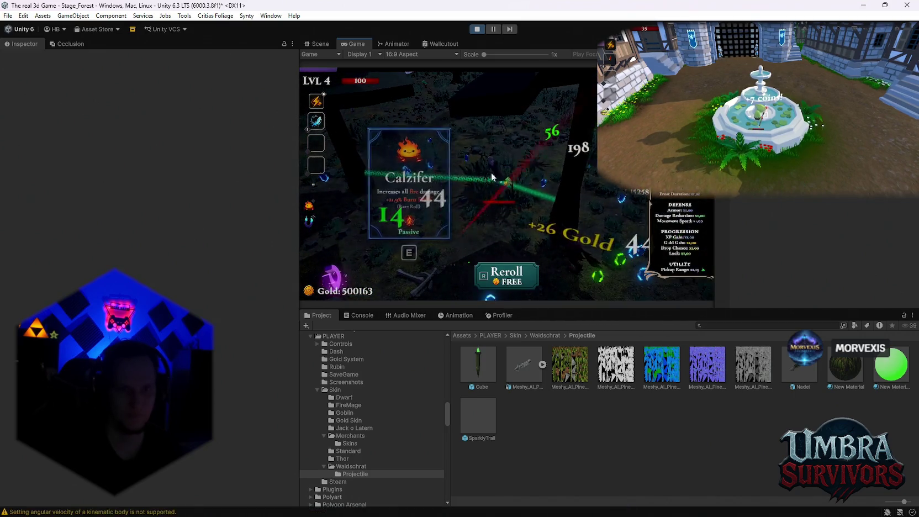
{"action": "left_click", "coordinate": [504, 184]}
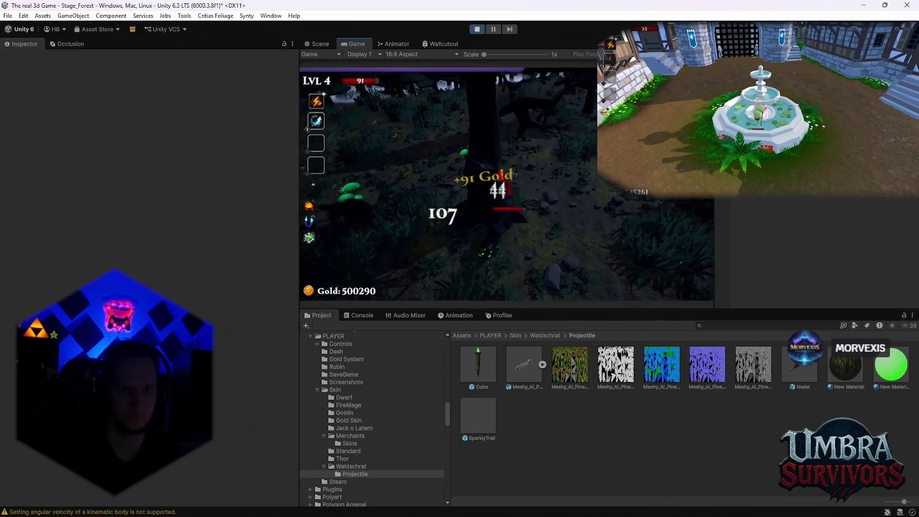
Pause the game and stop Play mode to return to the Stage_Hub scene.
{"action": "key", "text": "Escape"}
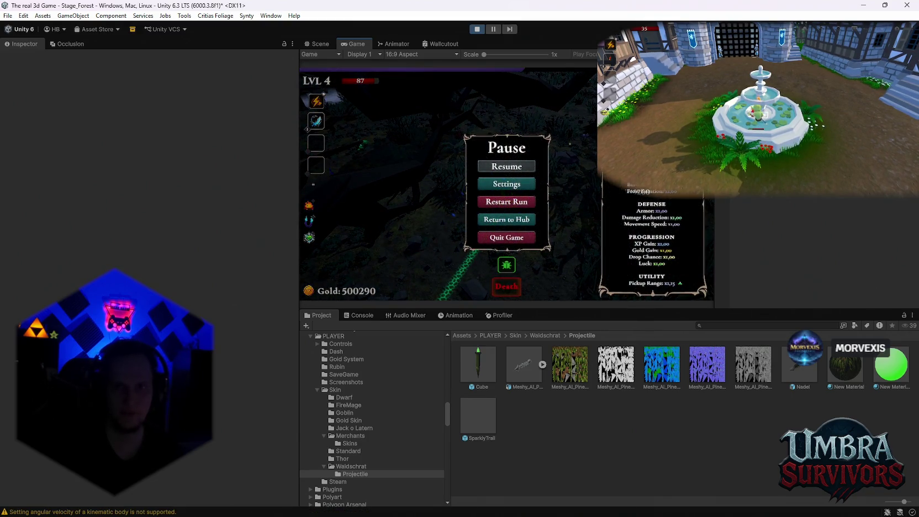
{"action": "scroll", "coordinate": [807, 249], "scroll_direction": "up", "scroll_amount": 2}
{"action": "scroll", "coordinate": [806, 249], "scroll_direction": "down", "scroll_amount": 5}
{"action": "left_click", "coordinate": [472, 30]}
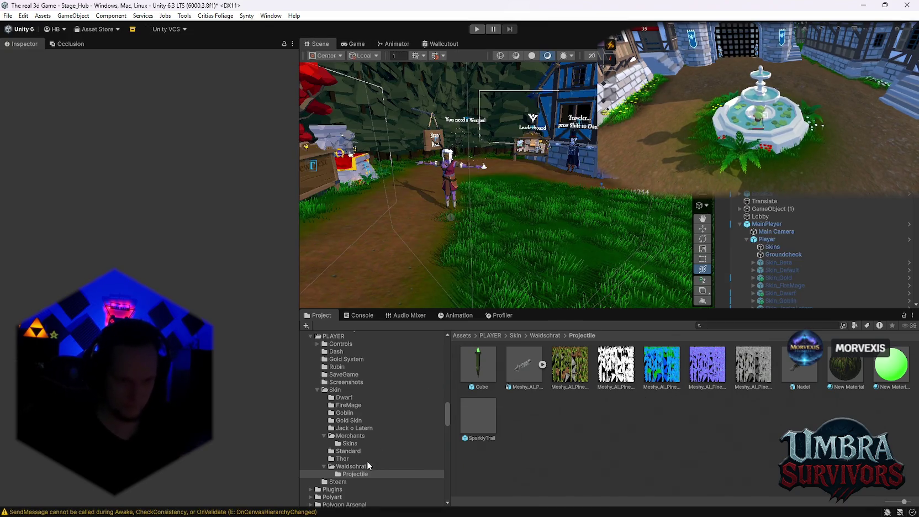
Browse from Gold Coin to the Mobs folder and select the Spiderling Venom Green prefab.
{"action": "scroll", "coordinate": [423, 422], "scroll_direction": "up", "scroll_amount": 5}
{"action": "scroll", "coordinate": [428, 418], "scroll_direction": "up", "scroll_amount": 10}
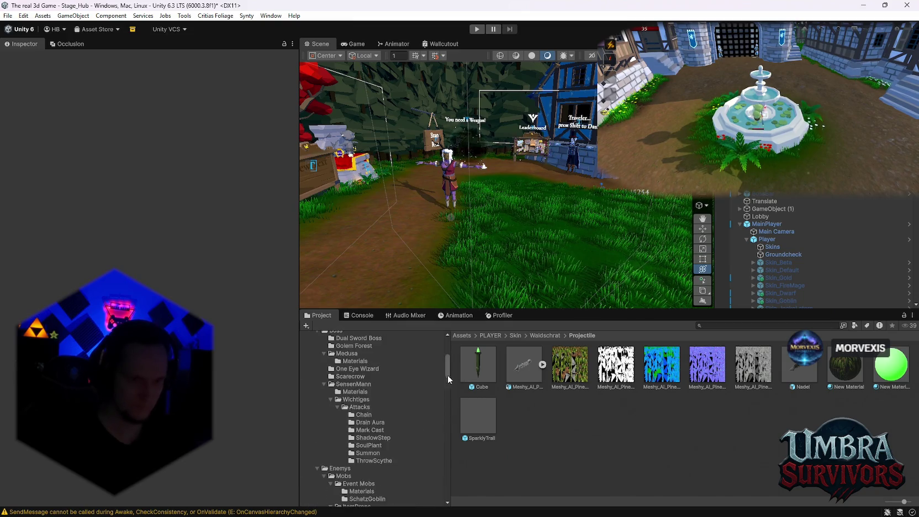
{"action": "scroll", "coordinate": [370, 415], "scroll_direction": "down", "scroll_amount": 2}
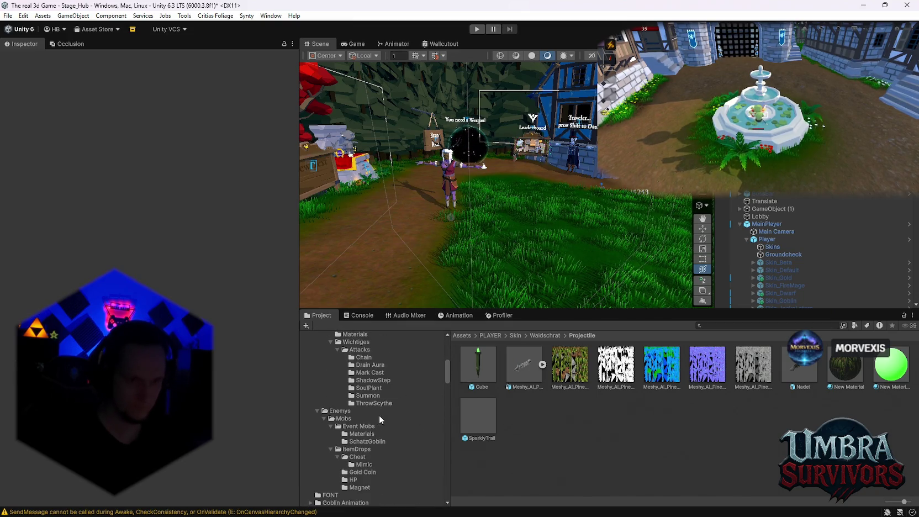
{"action": "left_click", "coordinate": [360, 473]}
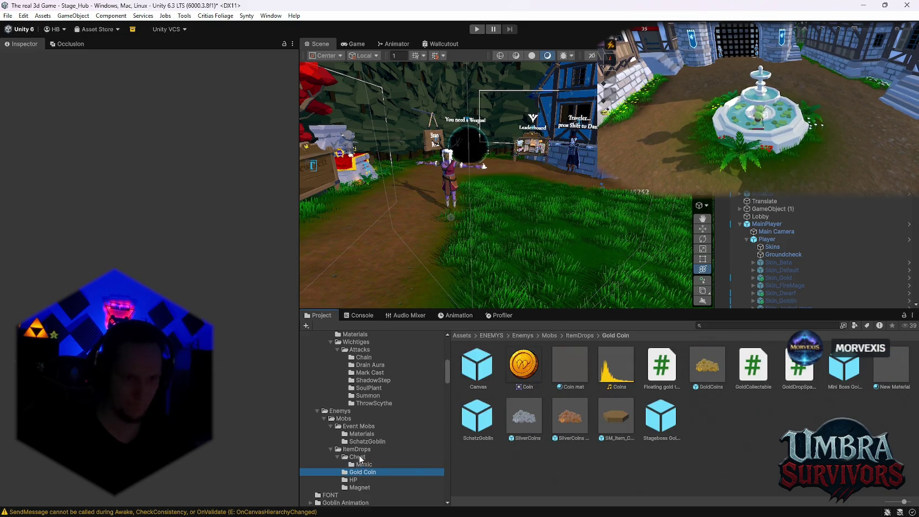
{"action": "left_click", "coordinate": [344, 419]}
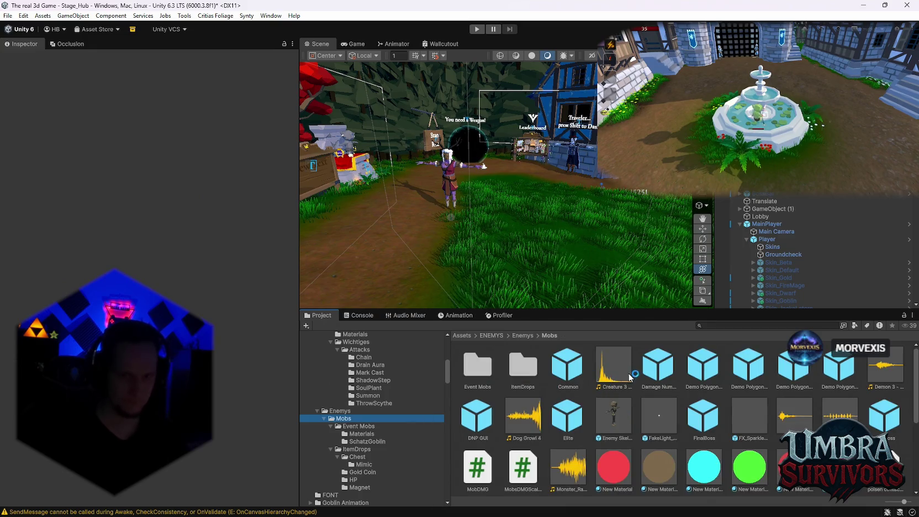
{"action": "left_click", "coordinate": [704, 365]}
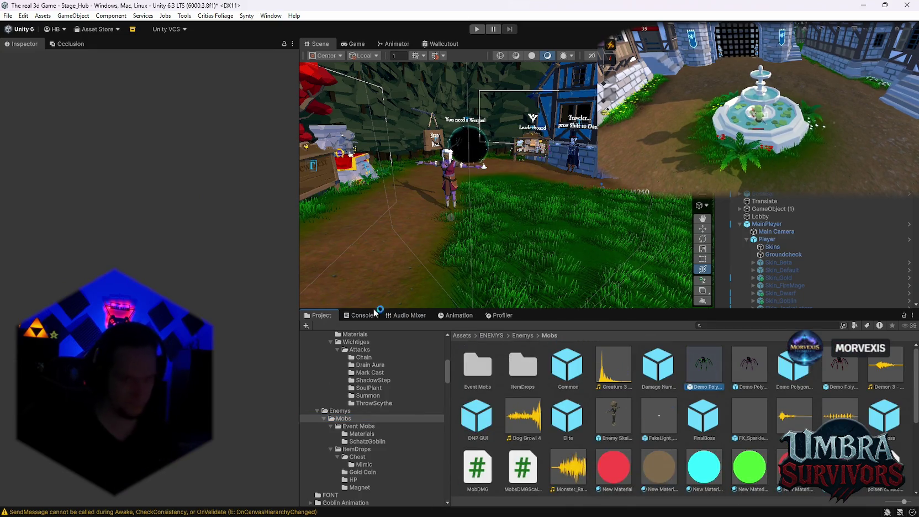
Scroll the spiderling's Inspector to Item Drop Handler and open its script with Edit Script.
{"action": "scroll", "coordinate": [150, 224], "scroll_direction": "down", "scroll_amount": 10}
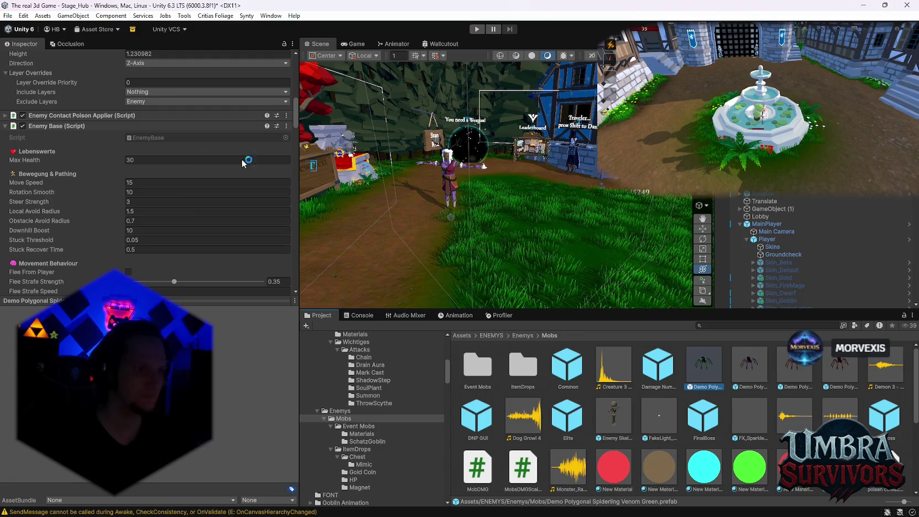
{"action": "scroll", "coordinate": [232, 165], "scroll_direction": "down", "scroll_amount": 10}
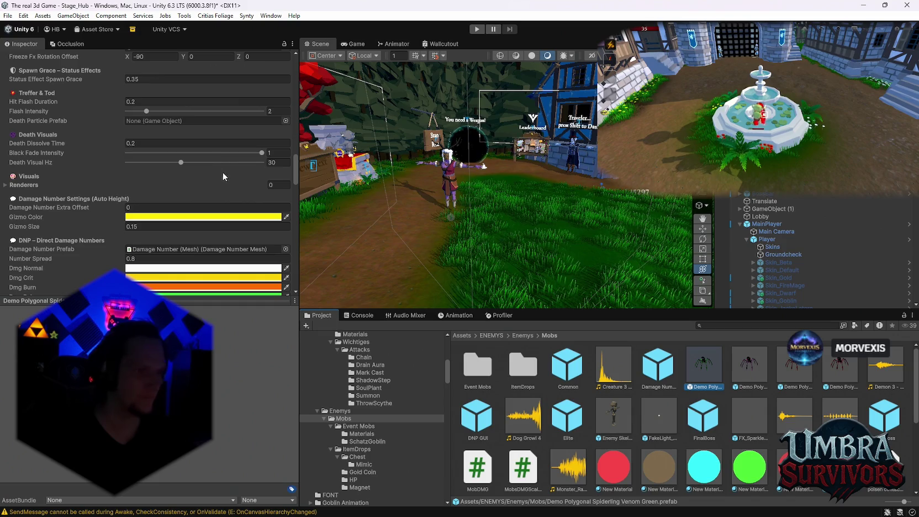
{"action": "scroll", "coordinate": [226, 172], "scroll_direction": "down", "scroll_amount": 8}
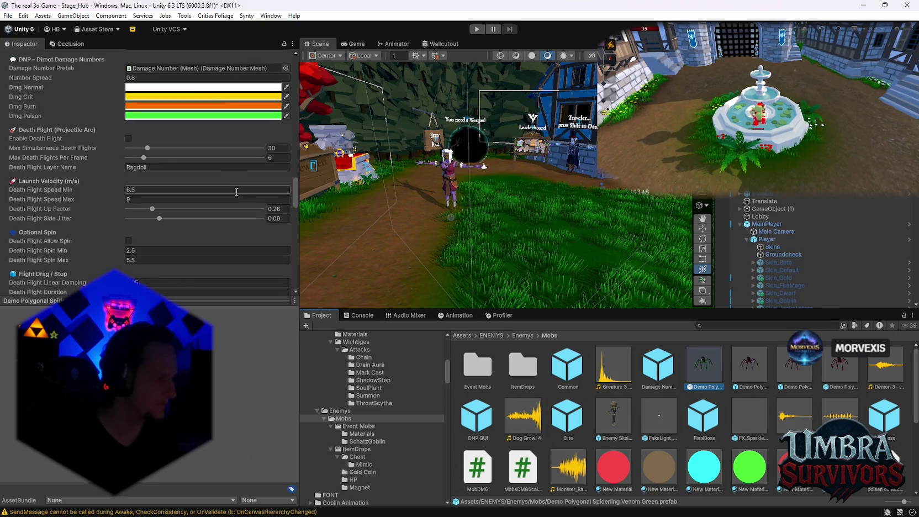
{"action": "scroll", "coordinate": [221, 193], "scroll_direction": "down", "scroll_amount": 8}
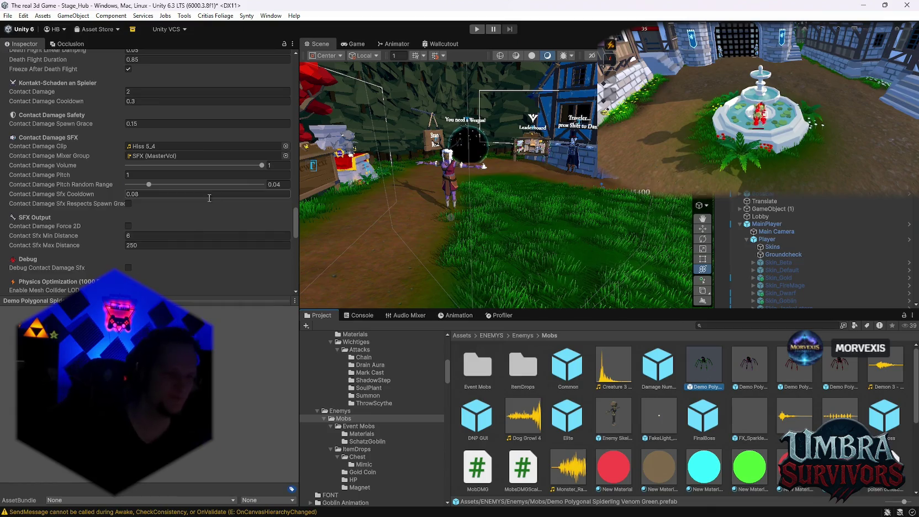
{"action": "scroll", "coordinate": [206, 215], "scroll_direction": "down", "scroll_amount": 10}
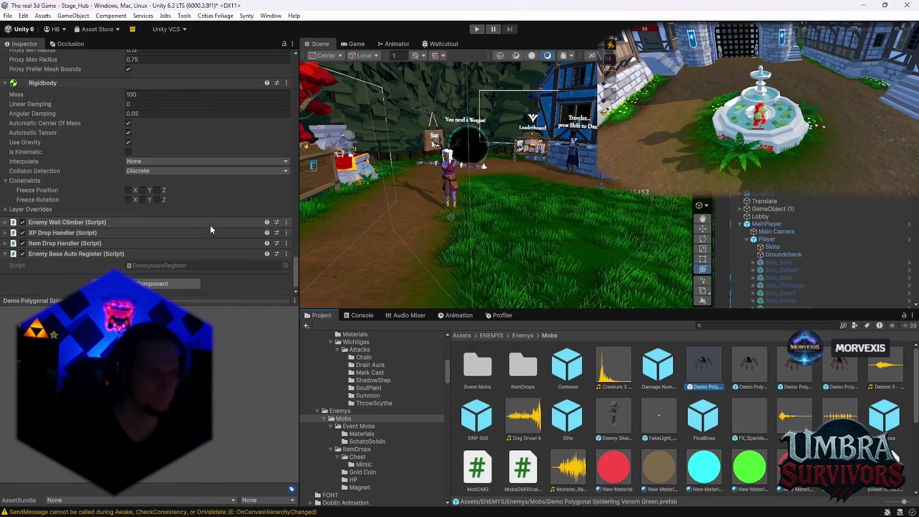
{"action": "left_click", "coordinate": [33, 243]}
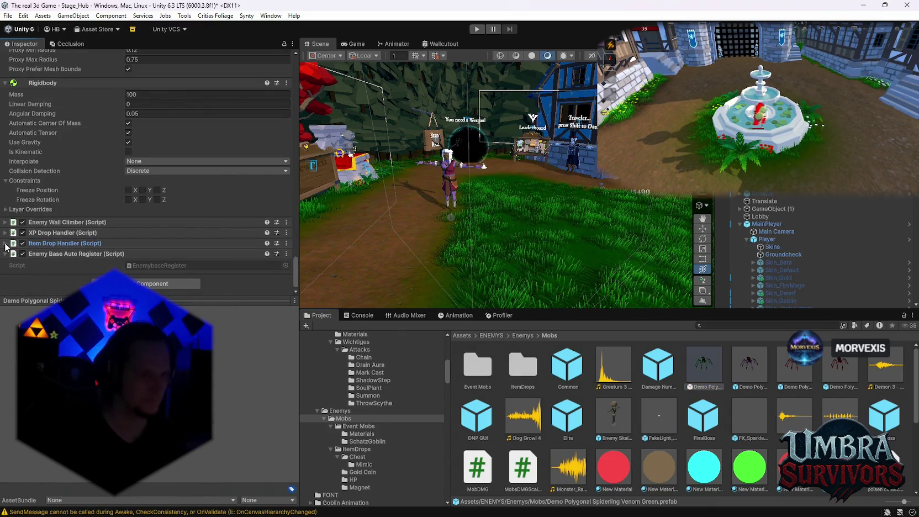
{"action": "left_click", "coordinate": [286, 244]}
{"action": "left_click", "coordinate": [320, 383]}
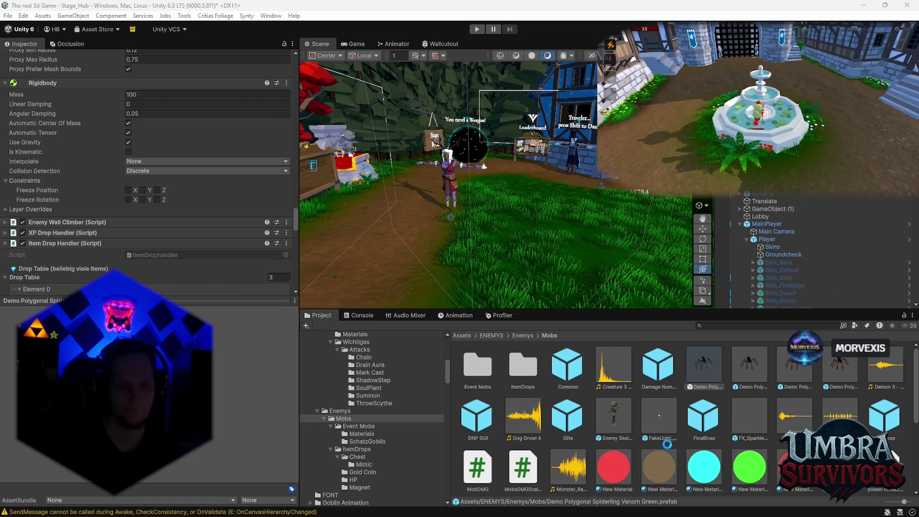
{"action": "left_click", "coordinate": [366, 316]}
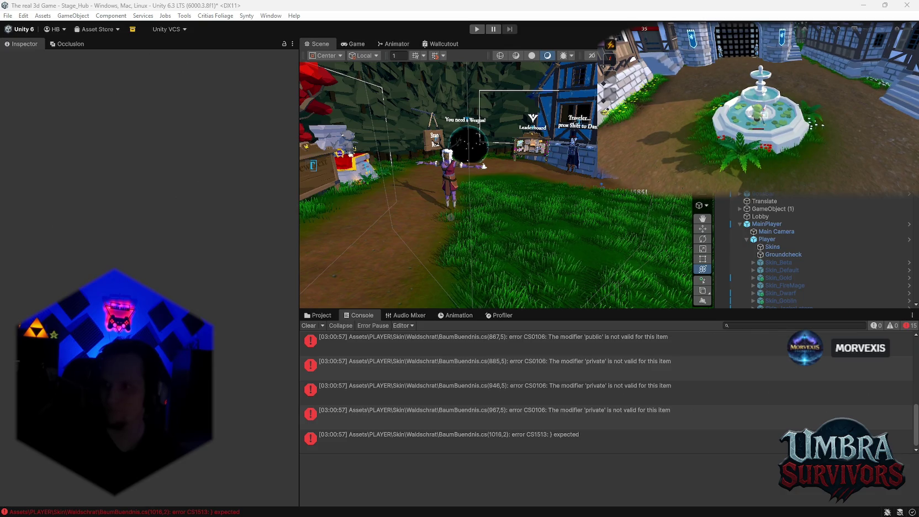
Trigger script recompilation so the BaumBuendnis.cs errors disappear from the Console.
{"action": "left_click", "coordinate": [551, 328]}
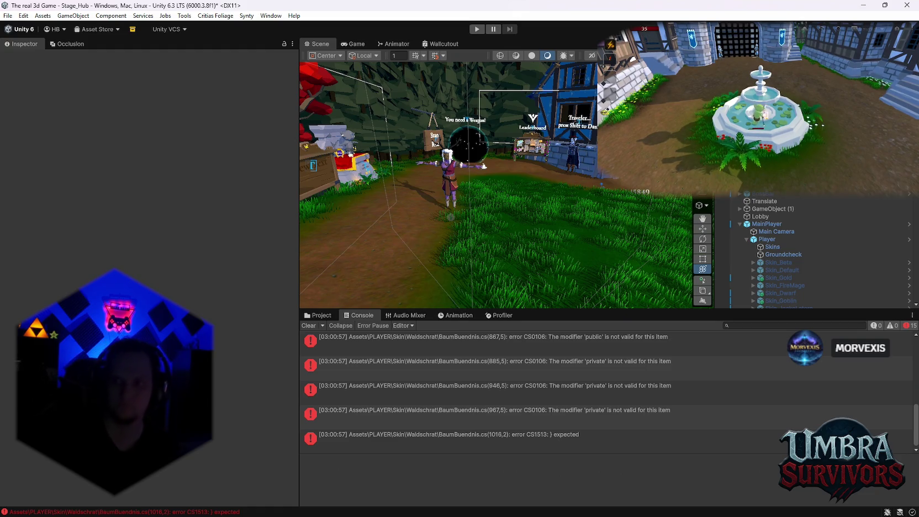
Return to the Project tab, orbit the Scene view around the hub, and start Play mode.
{"action": "left_click", "coordinate": [318, 315]}
{"action": "mouse_move", "coordinate": [481, 232]}
{"action": "left_mouse_down"}
{"action": "mouse_move", "coordinate": [514, 199]}
{"action": "mouse_move", "coordinate": [467, 158]}
{"action": "mouse_move", "coordinate": [483, 208]}
{"action": "mouse_move", "coordinate": [592, 190]}
{"action": "left_mouse_up"}
{"action": "left_click", "coordinate": [476, 30]}
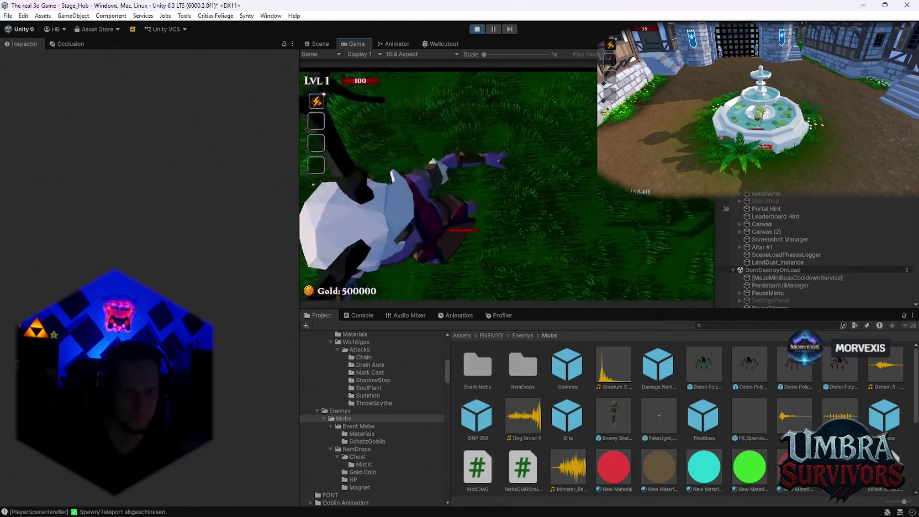
Walk to Start Run, reroll the cards three times, take Meteor, and enter the Stage 1 portal.
{"action": "key", "text": "w"}
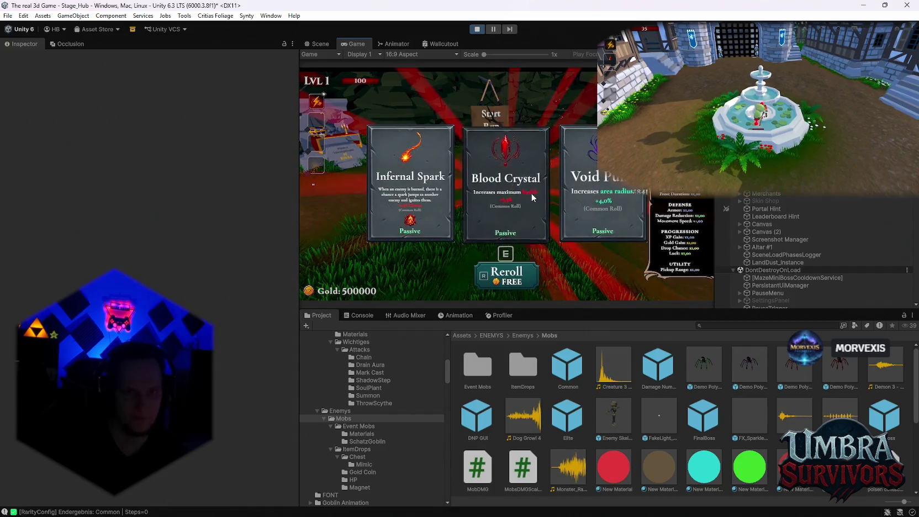
{"action": "key", "text": "r"}
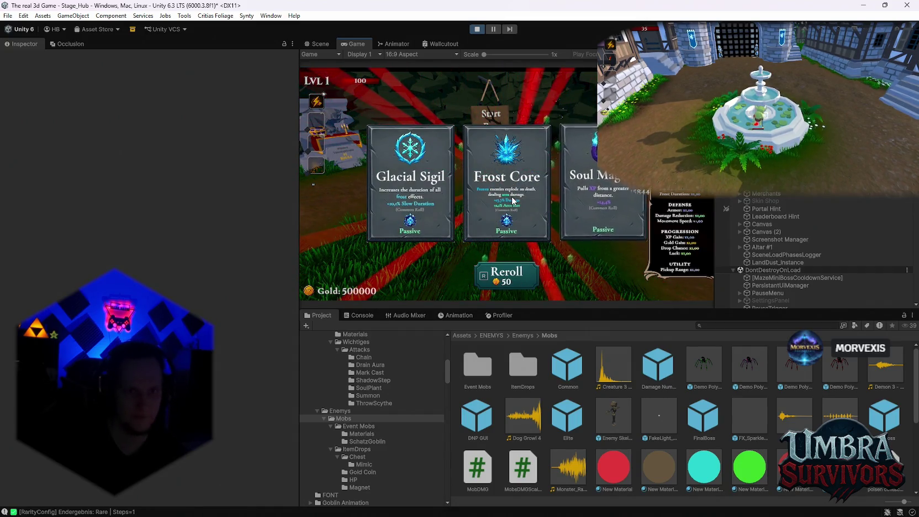
{"action": "key", "text": "r"}
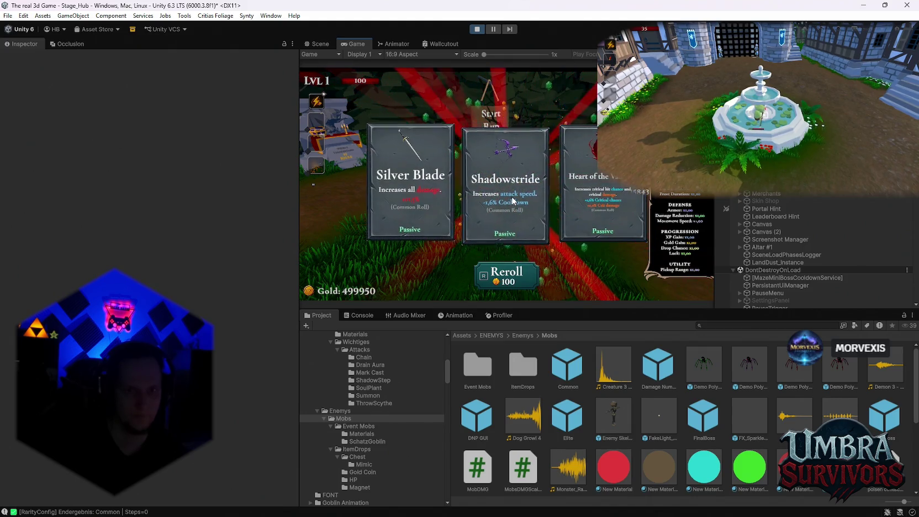
{"action": "key", "text": "r"}
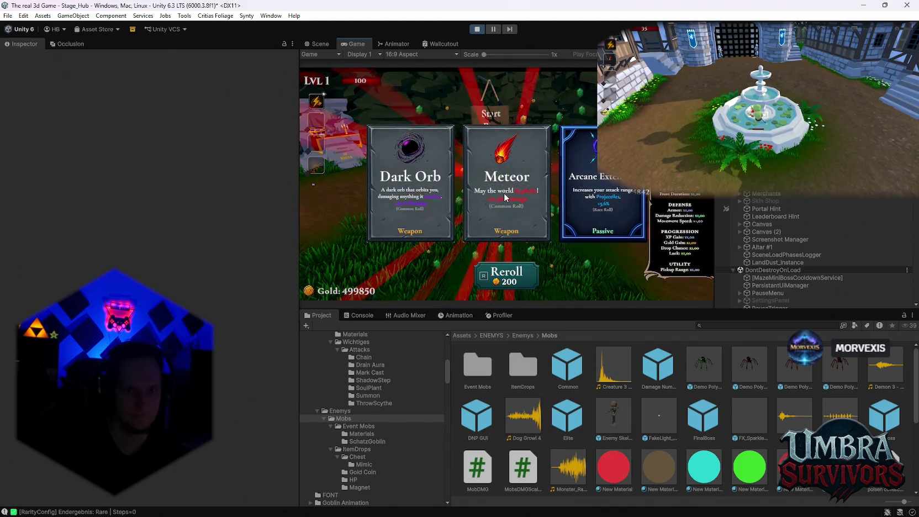
{"action": "left_click", "coordinate": [513, 201]}
{"action": "key", "text": "f"}
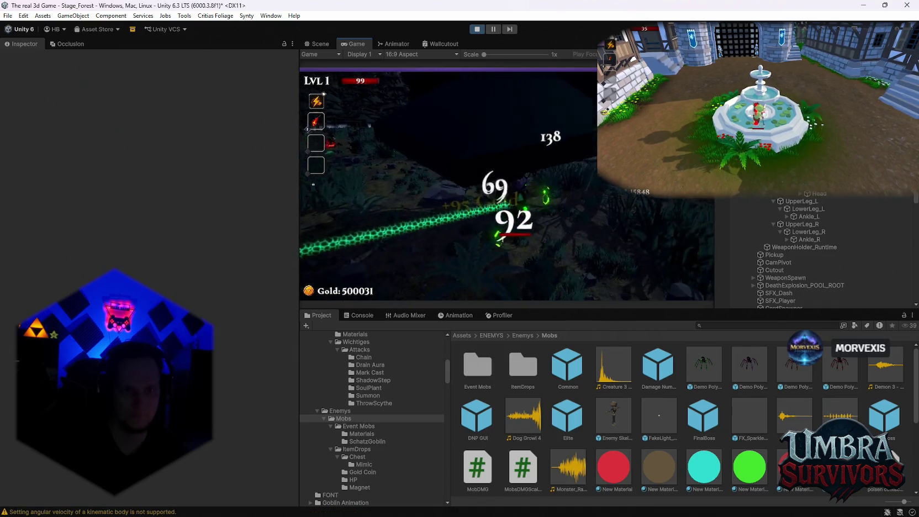
Take the Heart of the Vampire upgrade, pause the game, and stop Play mode.
{"action": "left_click", "coordinate": [525, 201]}
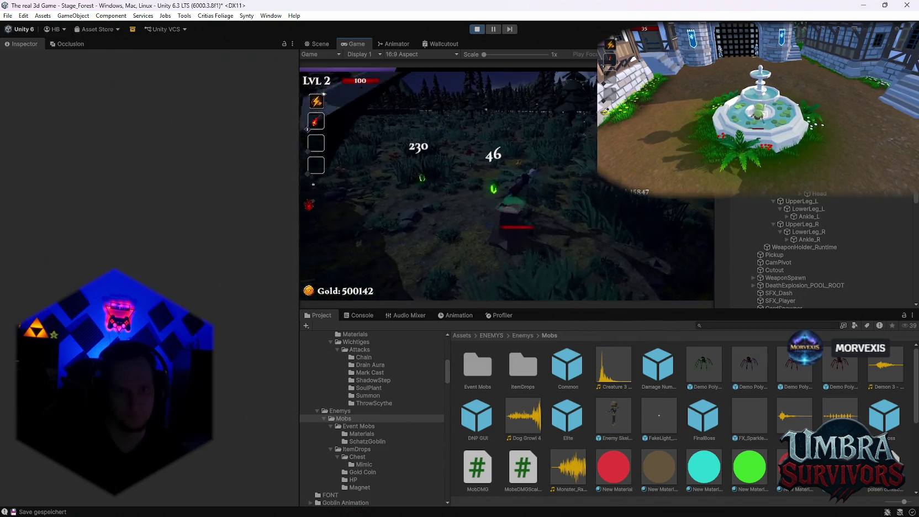
{"action": "key", "text": "Escape"}
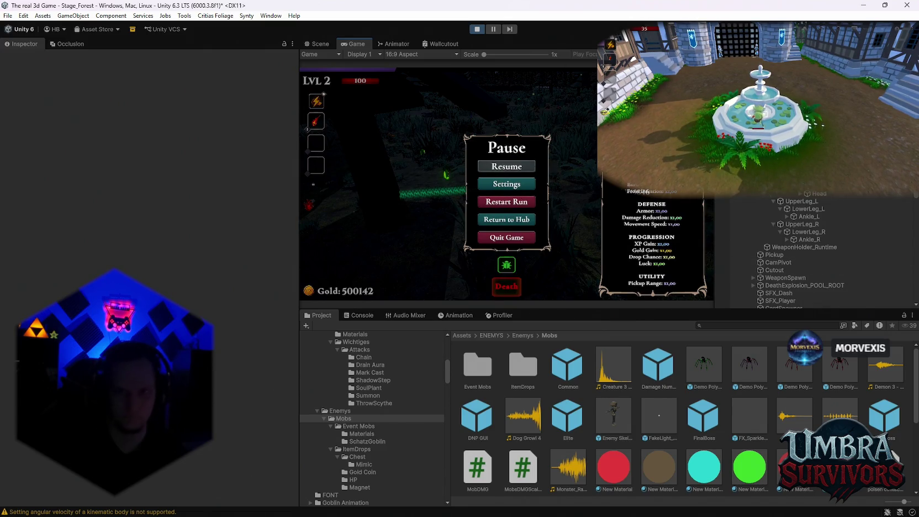
{"action": "left_click", "coordinate": [483, 31]}
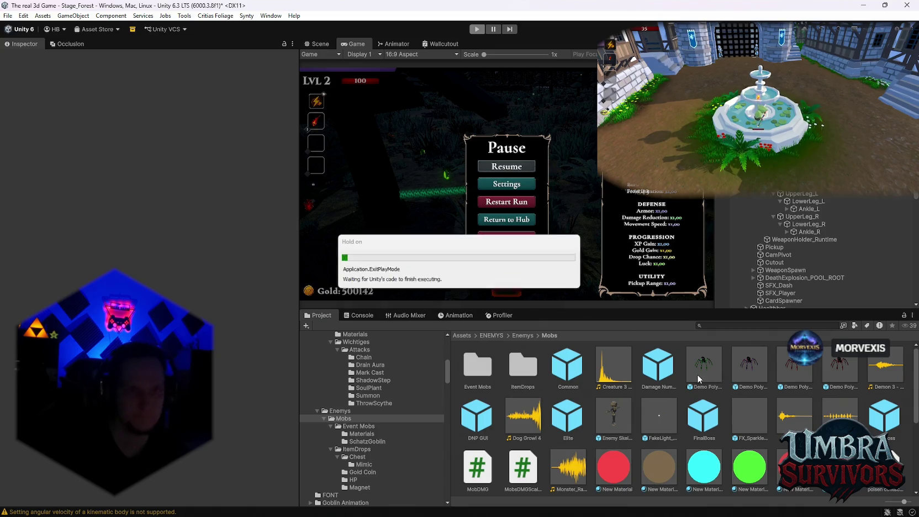
Search for 'waldschartwald', open the Waldschrat folder and select the Mini Boss Golddrop prefab.
{"action": "left_click", "coordinate": [728, 328]}
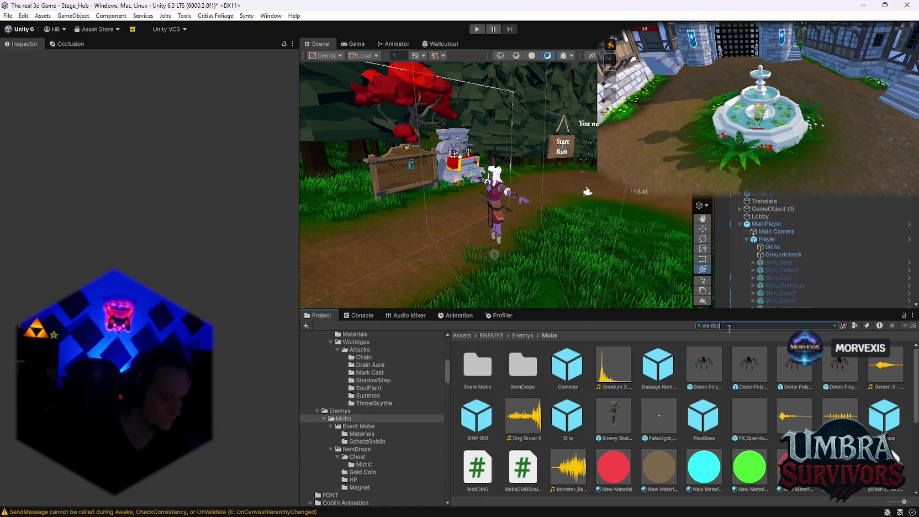
{"action": "type", "text": "waldschart"}
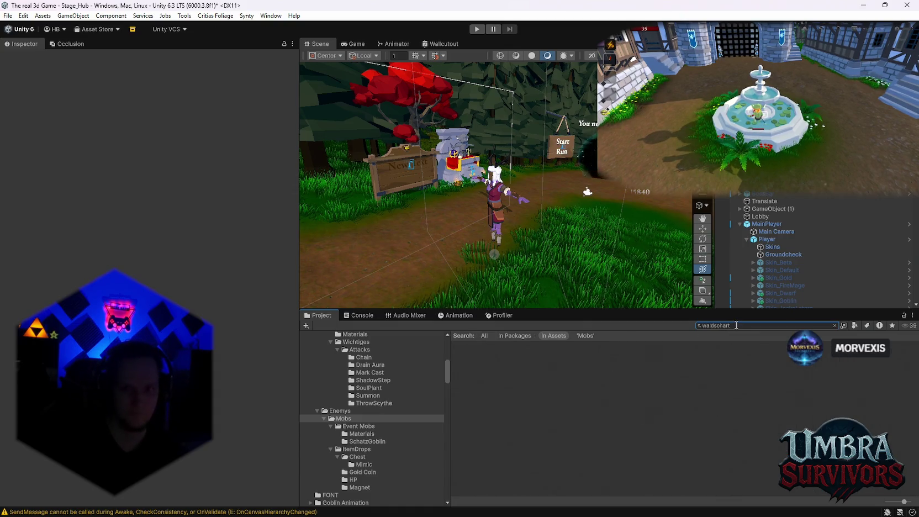
{"action": "type", "text": "wald"}
{"action": "left_click", "coordinate": [474, 375]}
{"action": "double_click", "coordinate": [472, 371]}
{"action": "left_click", "coordinate": [751, 368]}
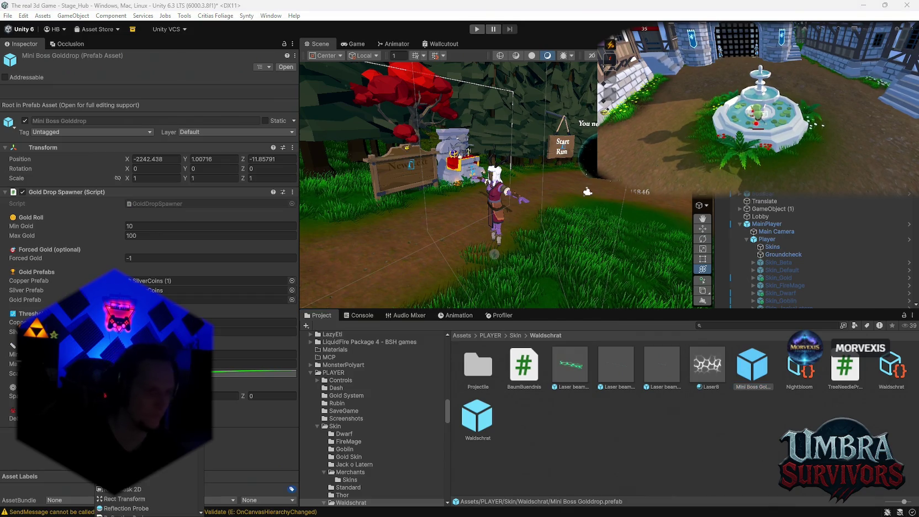
Add the 'trigger' component to Mini Boss Golddrop and start Play mode.
{"action": "type", "text": "trigger"}
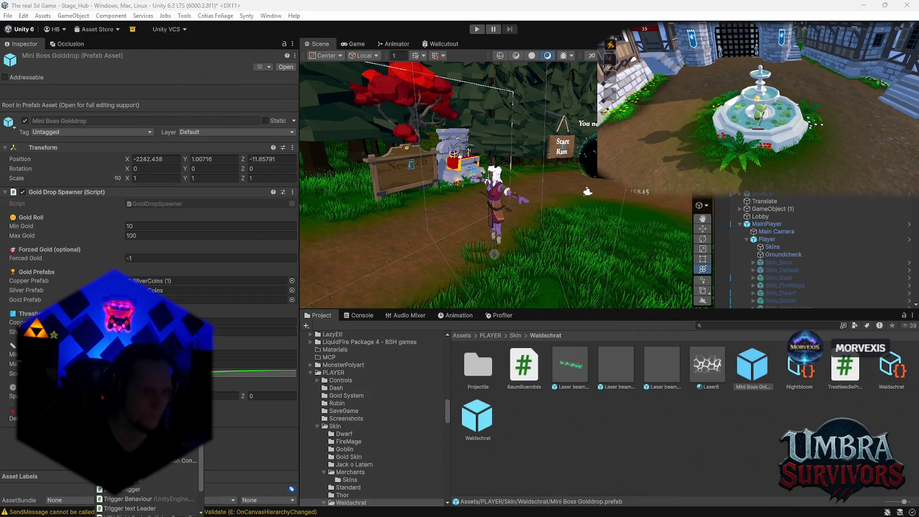
{"action": "key", "text": "Return"}
{"action": "scroll", "coordinate": [150, 249], "scroll_direction": "down", "scroll_amount": 4}
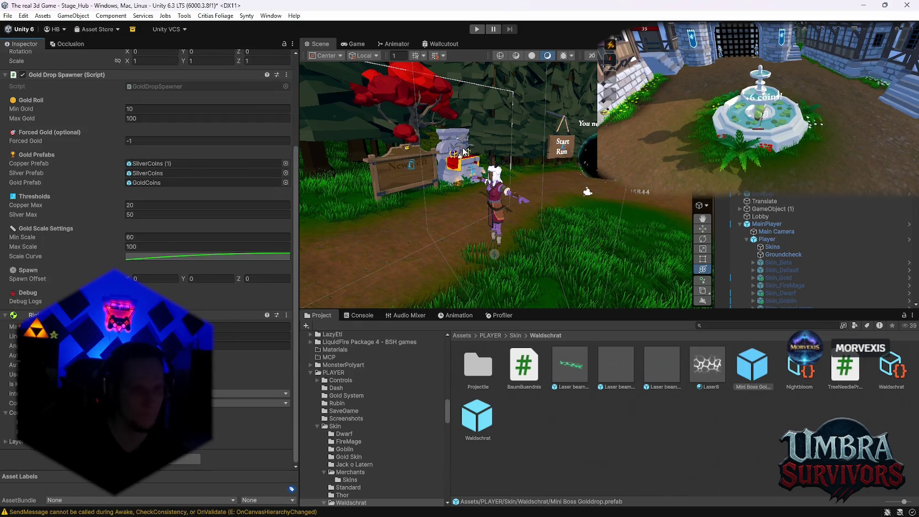
{"action": "left_click", "coordinate": [476, 29]}
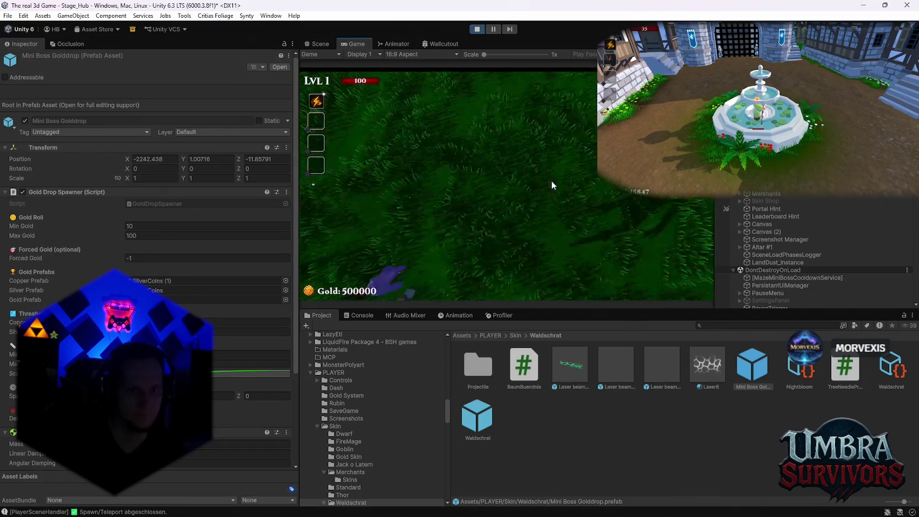
Walk to the Start Run sign, start a run, and take the Flamethrower upgrade card.
{"action": "key", "text": "w"}
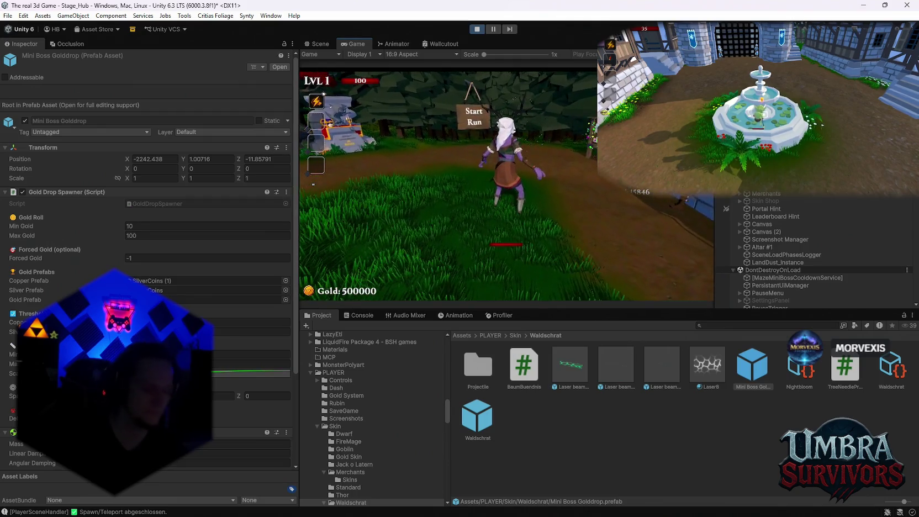
{"action": "left_click", "coordinate": [525, 197]}
{"action": "left_click", "coordinate": [409, 182]}
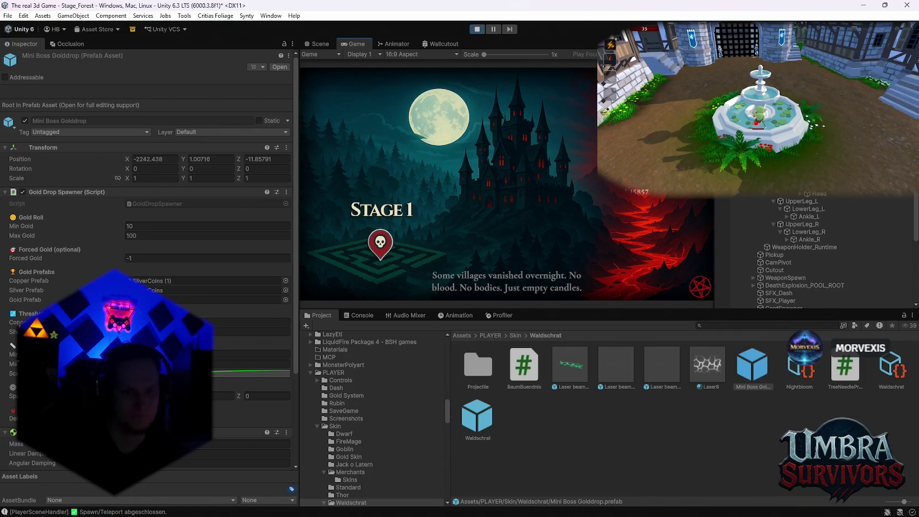
Play through Stage 1, collecting gold up to 500467, then pause the game and stop Play mode.
{"action": "key", "text": "space"}
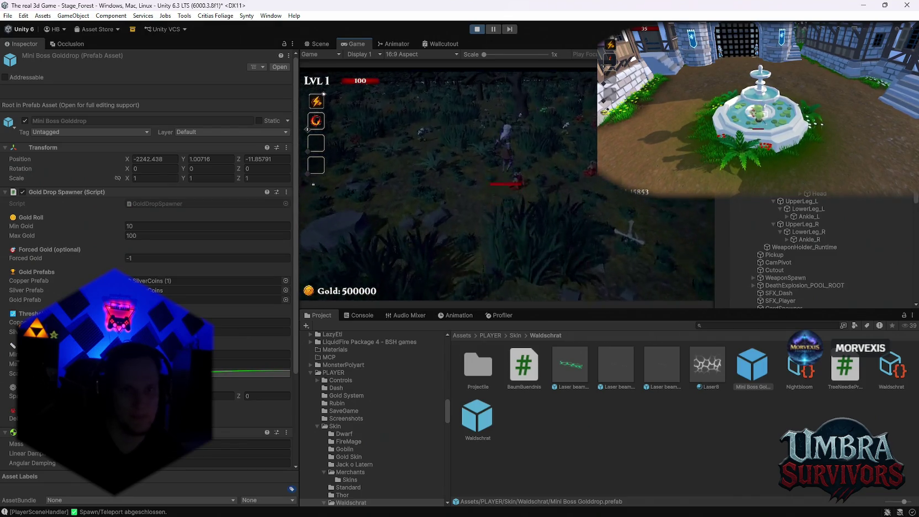
{"action": "key", "text": "w"}
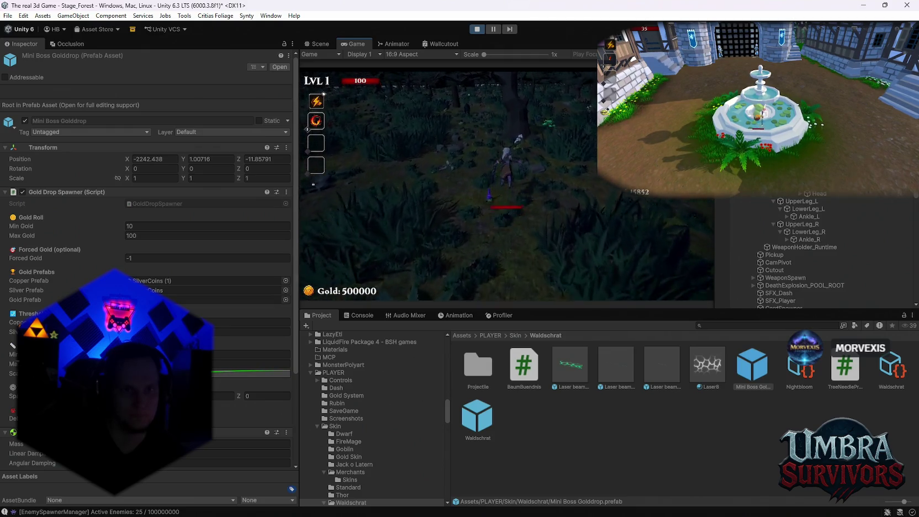
{"action": "key", "text": "w"}
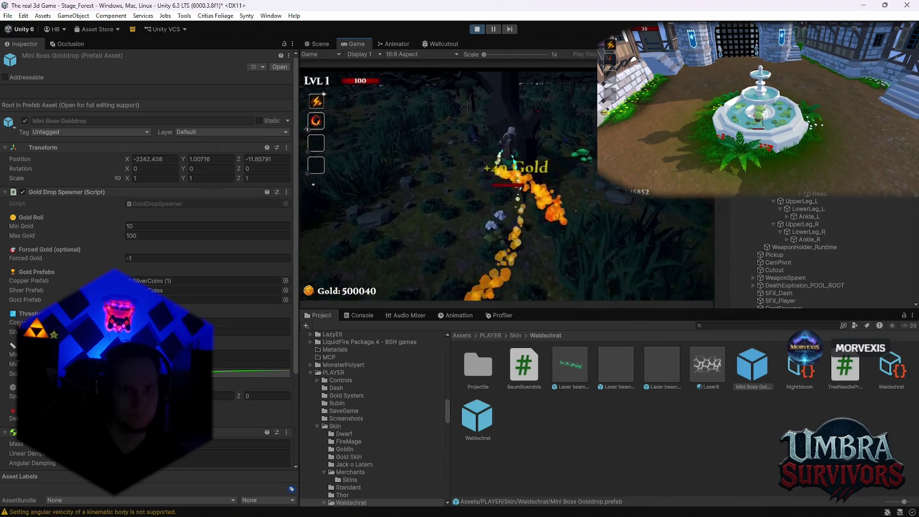
{"action": "key", "text": "w"}
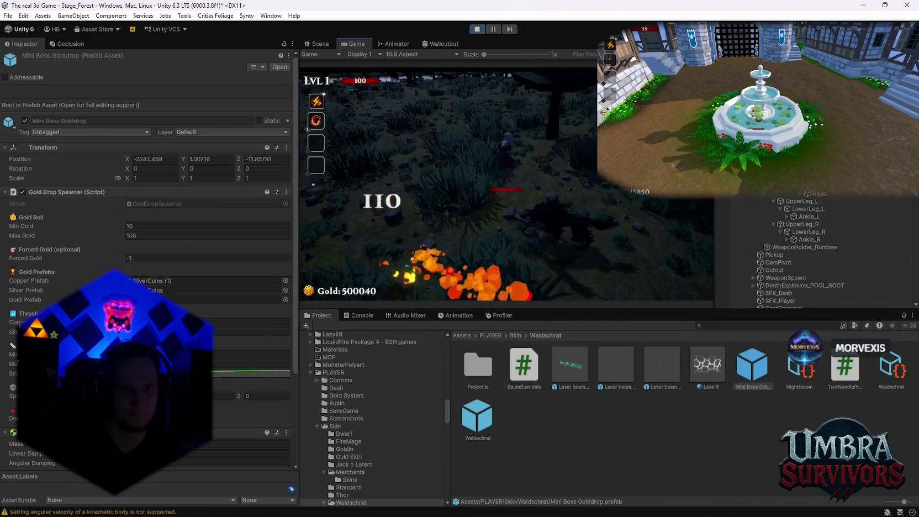
{"action": "key", "text": "w"}
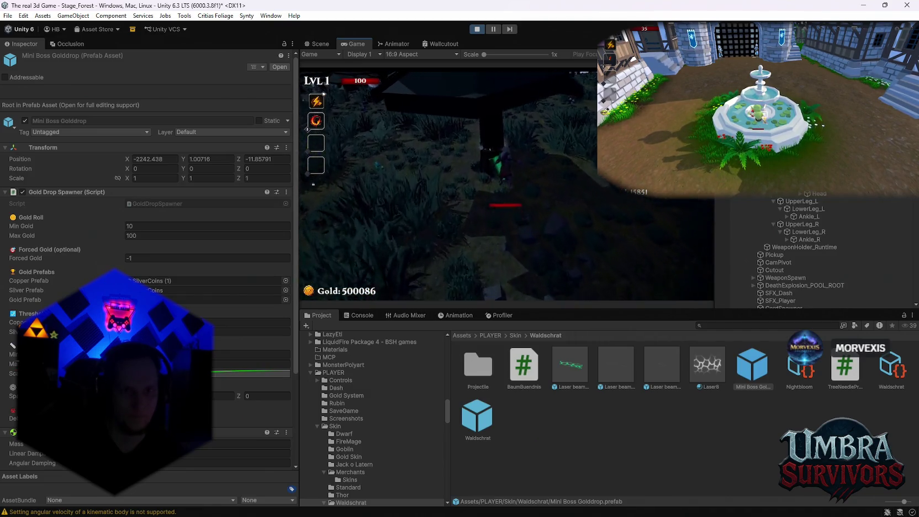
{"action": "key", "text": "d"}
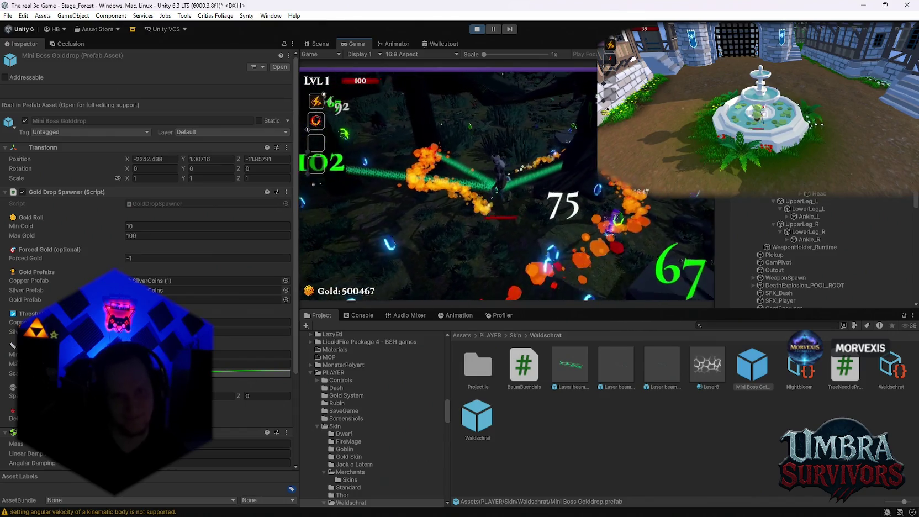
{"action": "key", "text": "Escape"}
{"action": "left_click", "coordinate": [479, 29]}
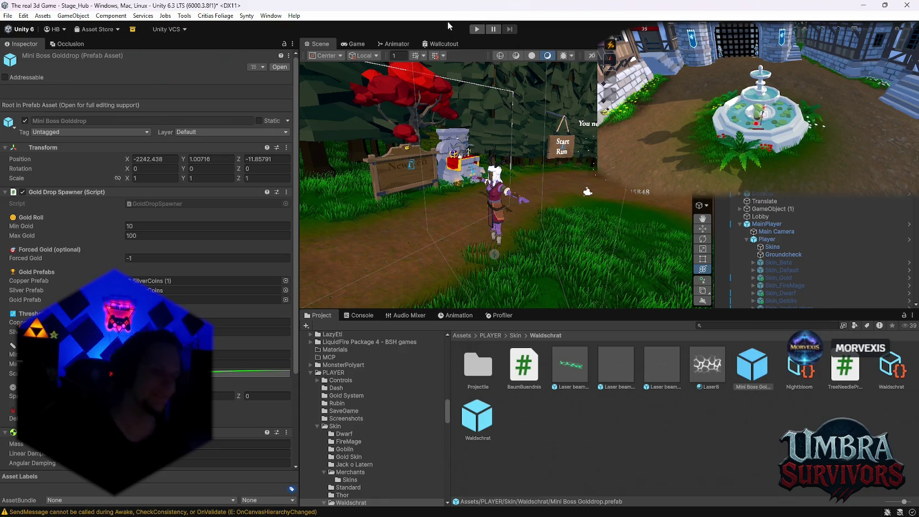
Locate the copper gold drop prefab SilverCoins (1) in the Gold Coin drops folder and select it.
{"action": "scroll", "coordinate": [202, 262], "scroll_direction": "down", "scroll_amount": 5}
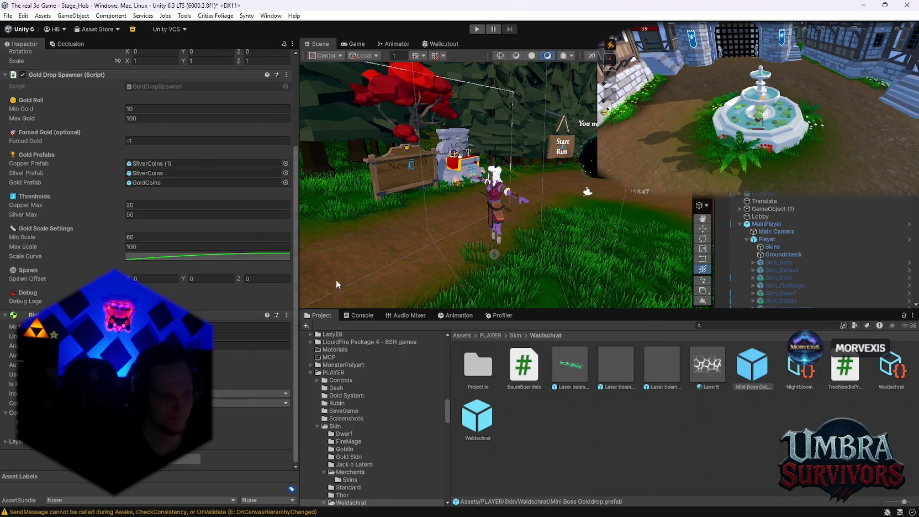
{"action": "left_click", "coordinate": [148, 164]}
{"action": "left_click", "coordinate": [569, 417]}
Review SilverCoins (1)'s scale 70 and Copper Coin - Single material, orbiting the Scene view around the character.
{"action": "scroll", "coordinate": [192, 260], "scroll_direction": "down", "scroll_amount": 10}
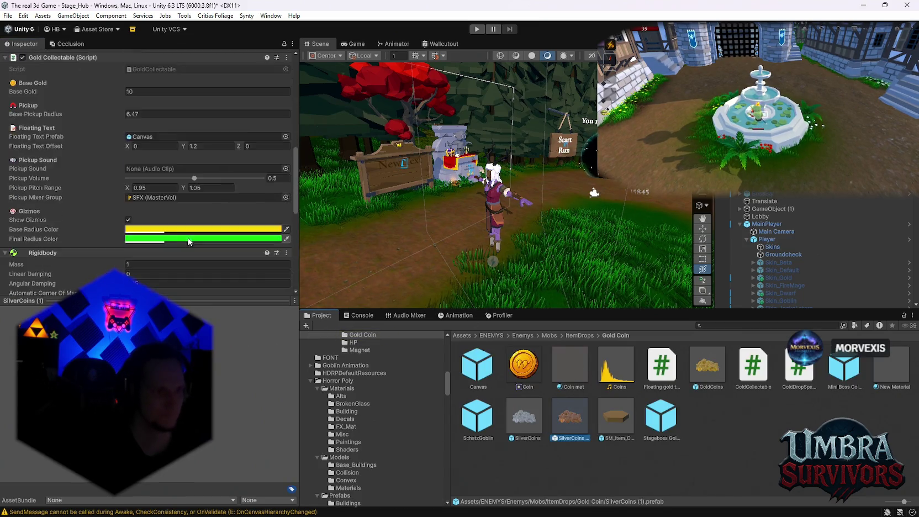
{"action": "scroll", "coordinate": [188, 237], "scroll_direction": "up", "scroll_amount": 10}
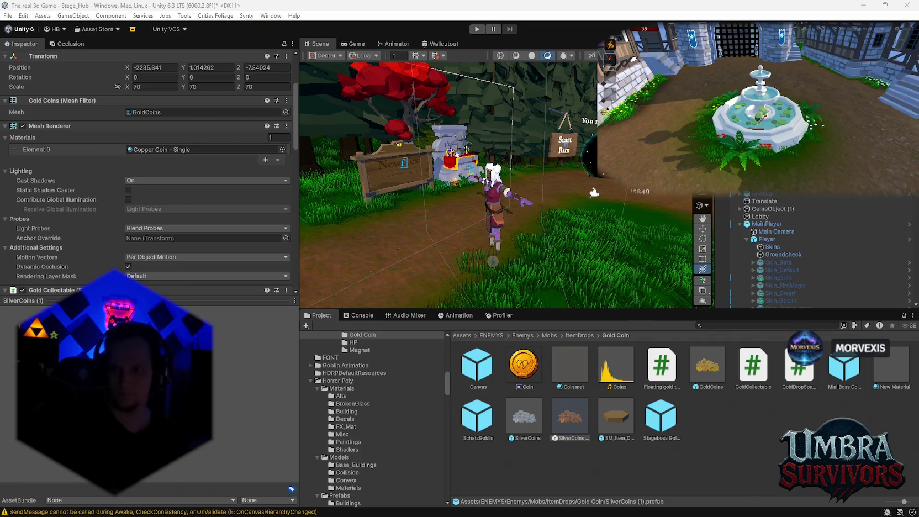
{"action": "scroll", "coordinate": [507, 229], "scroll_direction": "up", "scroll_amount": 6}
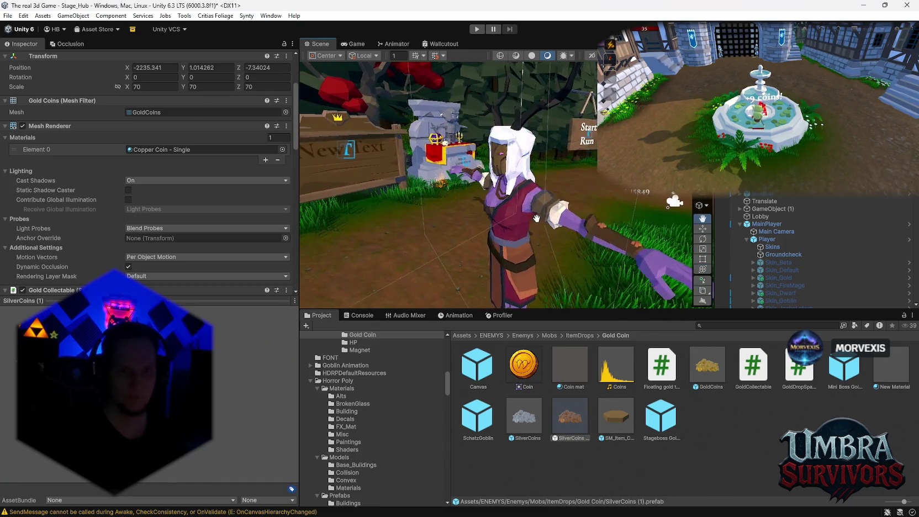
{"action": "left_click_drag", "start_coordinate": [589, 212], "coordinate": [579, 212]}
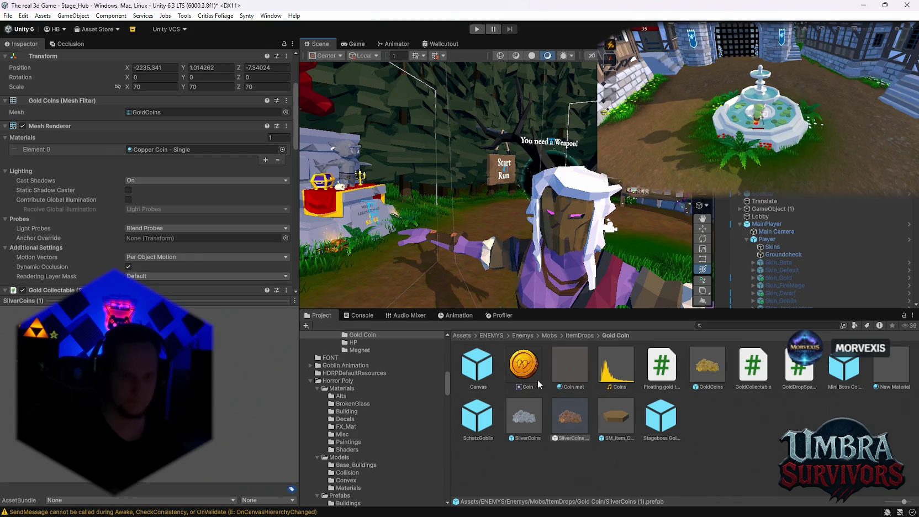
{"action": "left_click", "coordinate": [717, 326]}
Search the project for 'waldschra' and open the Waldschrat folder.
{"action": "type", "text": "waldschra"}
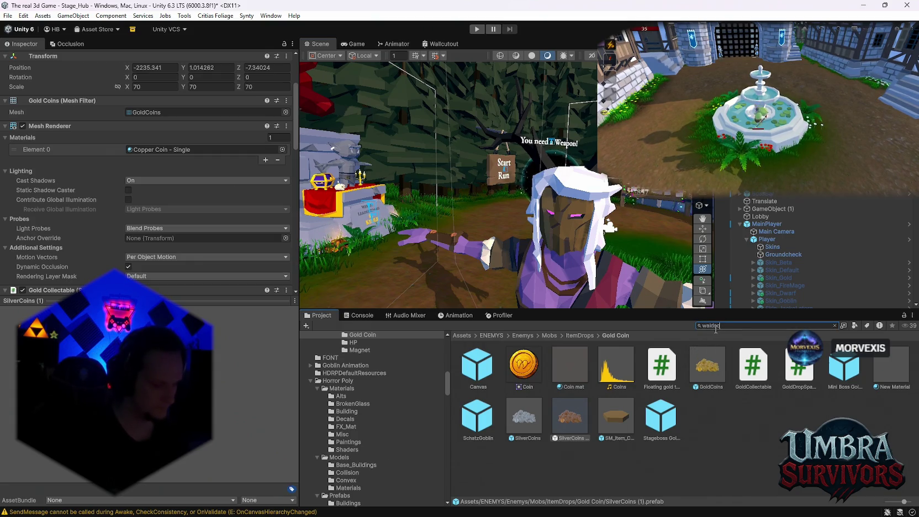
{"action": "double_click", "coordinate": [477, 364]}
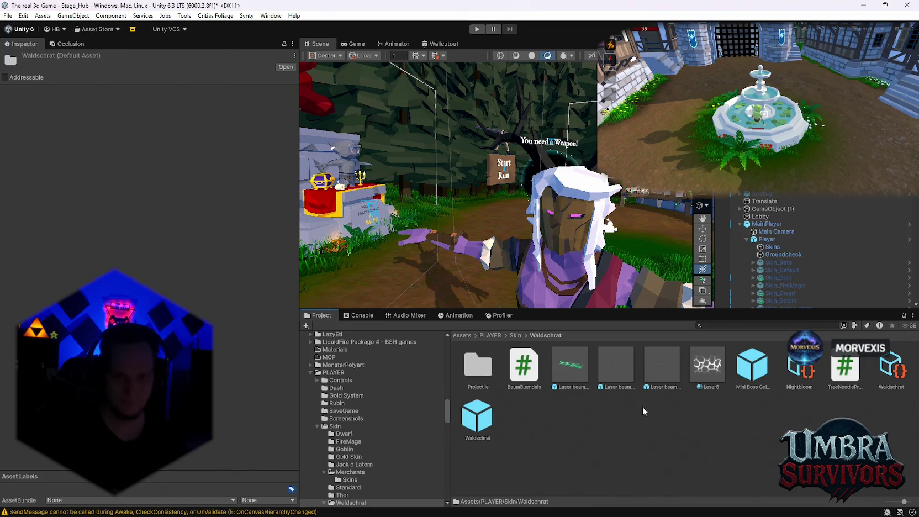
{"action": "scroll", "coordinate": [400, 460], "scroll_direction": "down", "scroll_amount": 2}
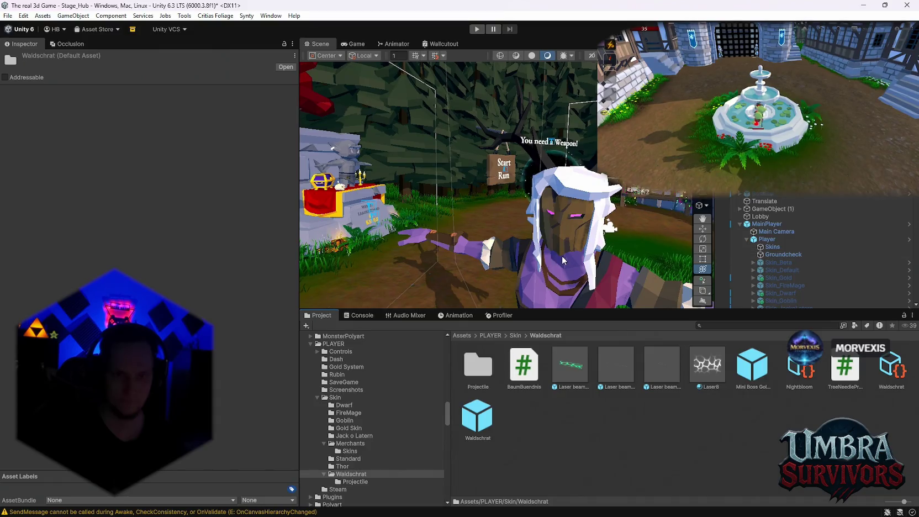
{"action": "double_click", "coordinate": [478, 364]}
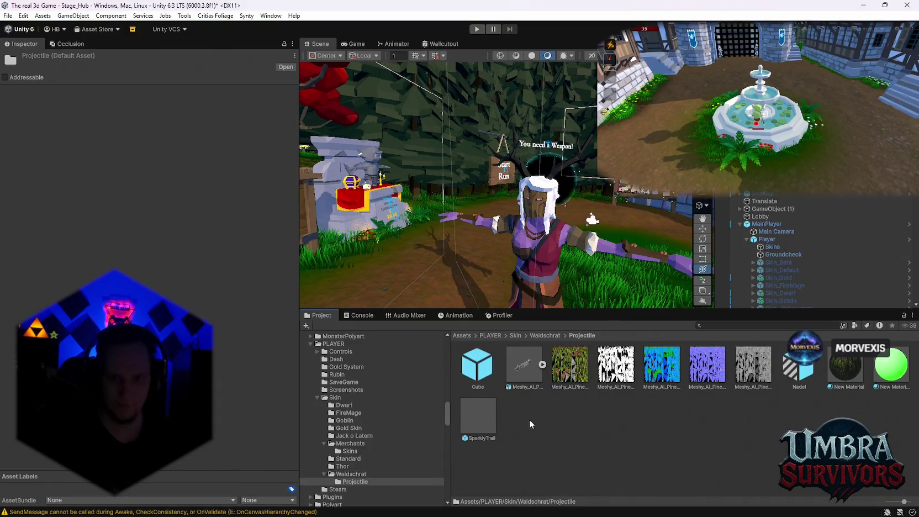
{"action": "left_click", "coordinate": [354, 474]}
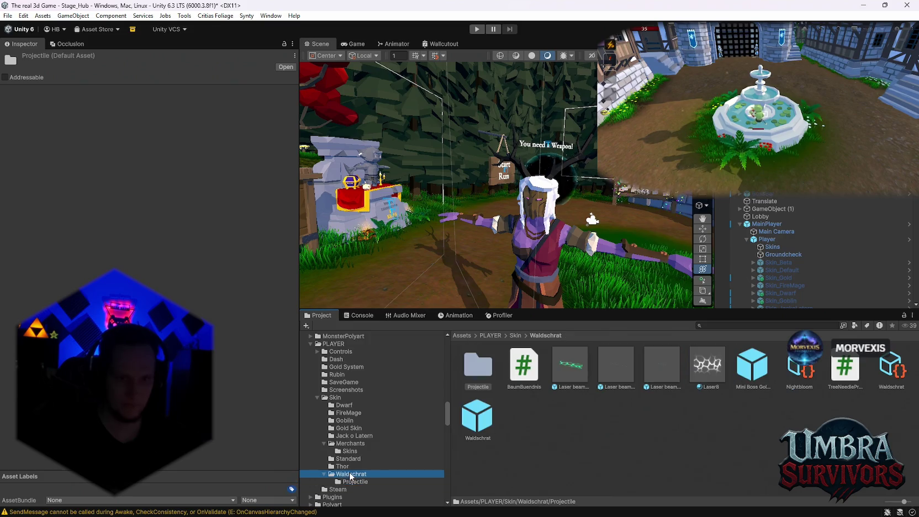
{"action": "scroll", "coordinate": [783, 246], "scroll_direction": "down", "scroll_amount": 3}
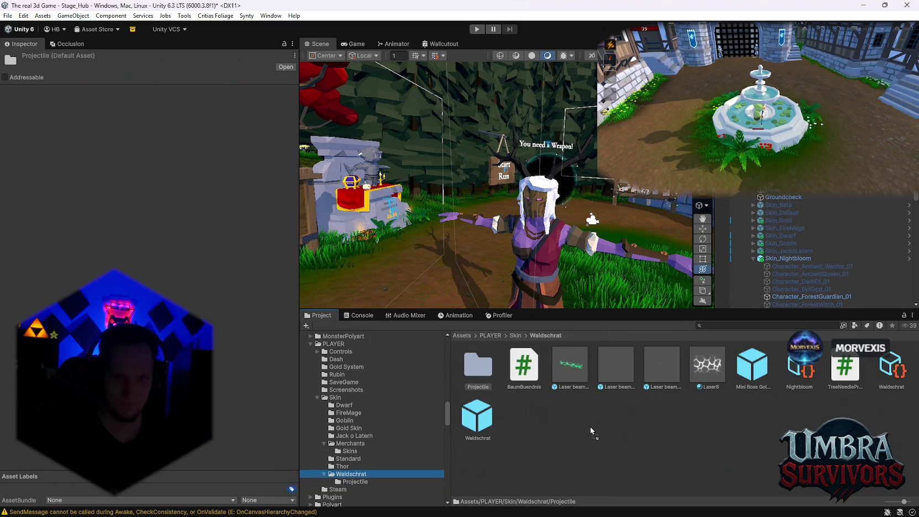
Save Skin_Nightbloom as an Original Prefab in Waldschrat and open it for prefab editing.
{"action": "left_click_drag", "start_coordinate": [585, 436], "coordinate": [584, 436]}
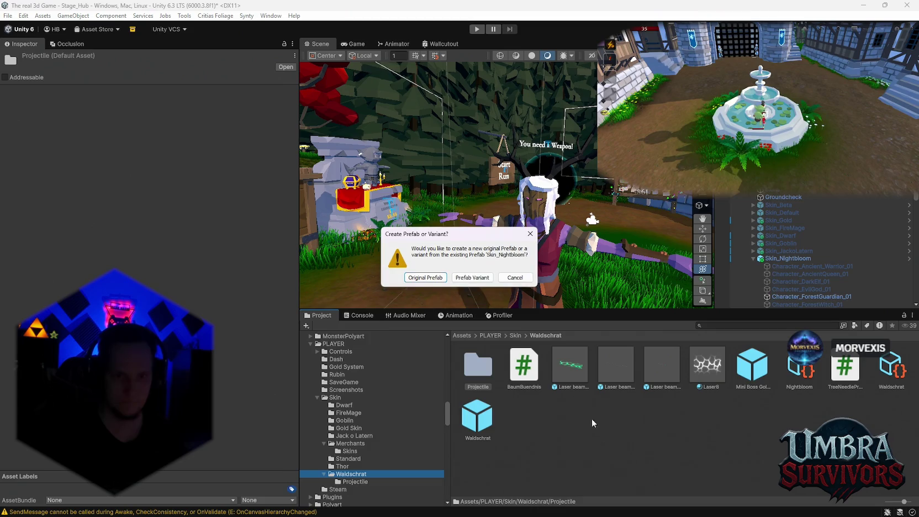
{"action": "left_click", "coordinate": [425, 277]}
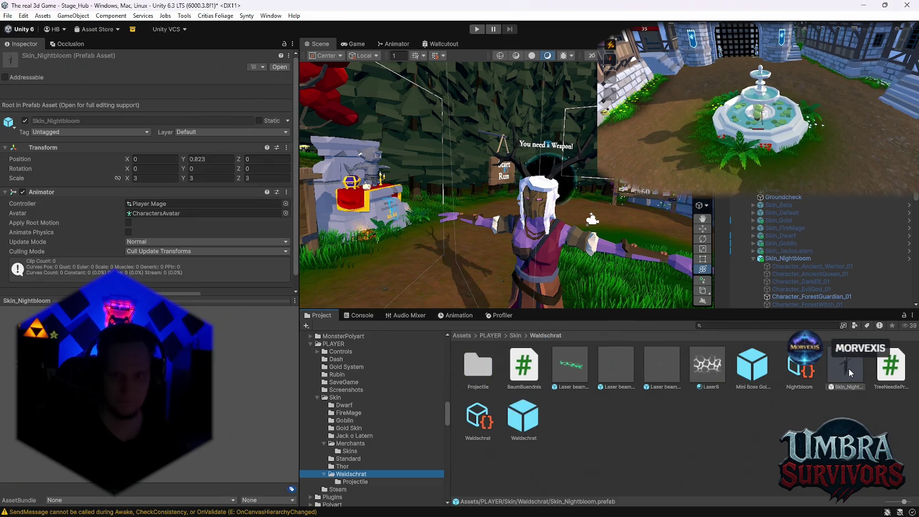
{"action": "double_click", "coordinate": [845, 365]}
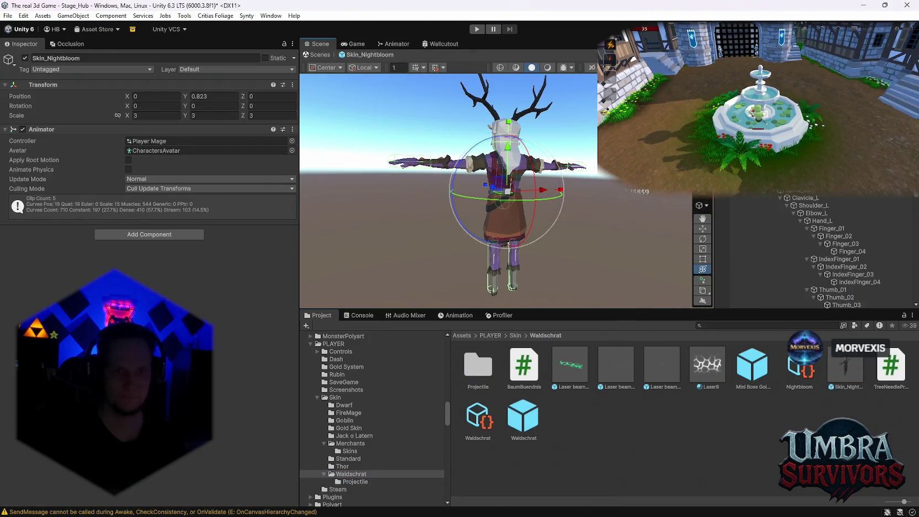
Orbit the view to a front close-up of the antlered Skin_Nightbloom character.
{"action": "scroll", "coordinate": [520, 262], "scroll_direction": "up", "scroll_amount": 3}
{"action": "scroll", "coordinate": [520, 262], "scroll_direction": "up", "scroll_amount": 5}
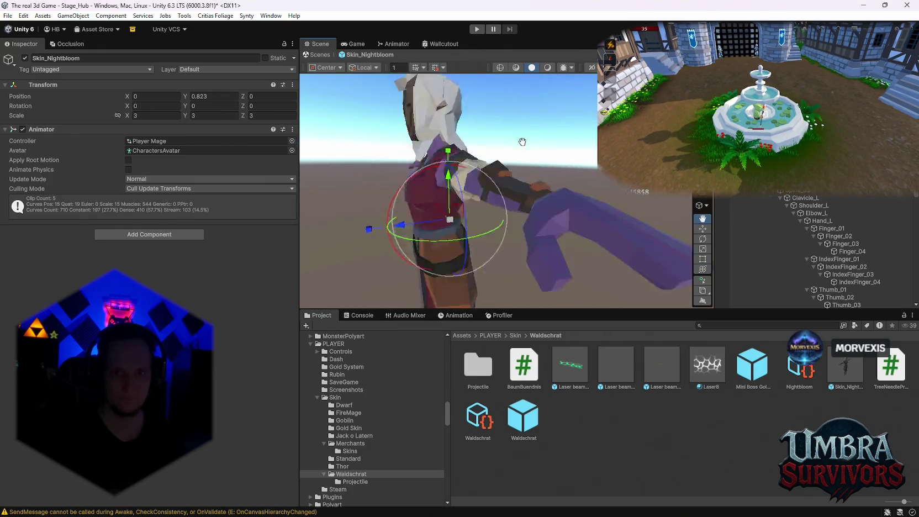
{"action": "left_click", "coordinate": [703, 219]}
{"action": "left_click_drag", "start_coordinate": [553, 210], "coordinate": [573, 175]}
{"action": "scroll", "coordinate": [586, 188], "scroll_direction": "up", "scroll_amount": 2}
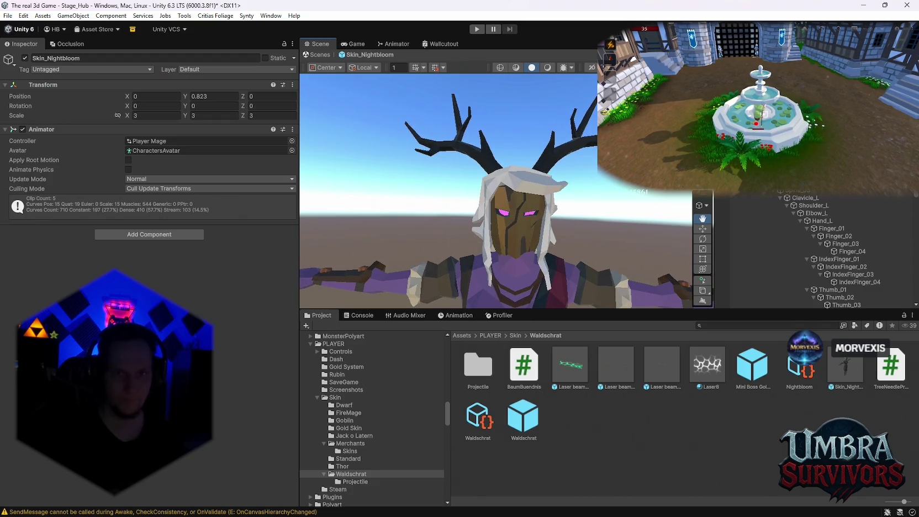
Snip a screenshot of the antlered character close-up, then enter Play mode.
{"action": "key", "text": "super+shift+s"}
{"action": "mouse_move", "coordinate": [655, 77]}
{"action": "left_mouse_down"}
{"action": "mouse_move", "coordinate": [391, 250]}
{"action": "mouse_move", "coordinate": [368, 288]}
{"action": "mouse_move", "coordinate": [392, 294]}
{"action": "left_mouse_up"}
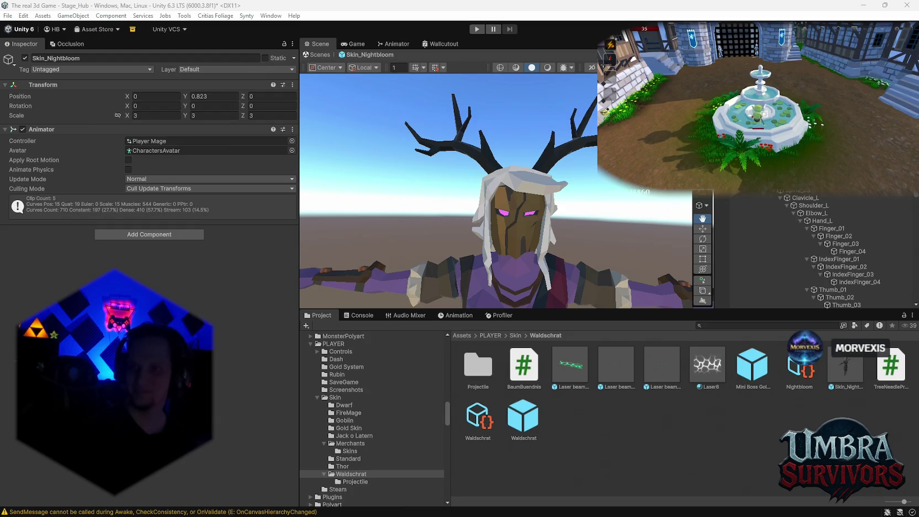
{"action": "key", "text": "ctrl+p"}
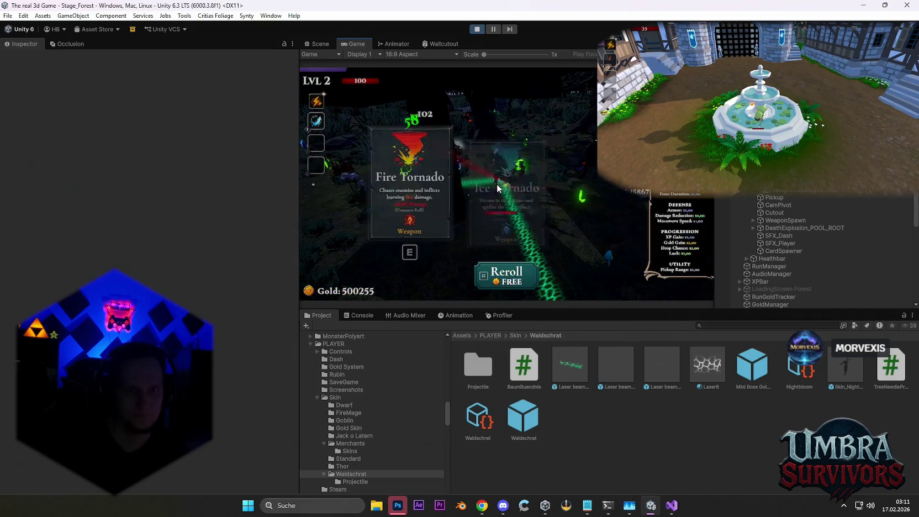
Pick the Ice Tornado, Blaze Dash and Pot of Greed upgrades, then pause and stop the run.
{"action": "left_click", "coordinate": [483, 200]}
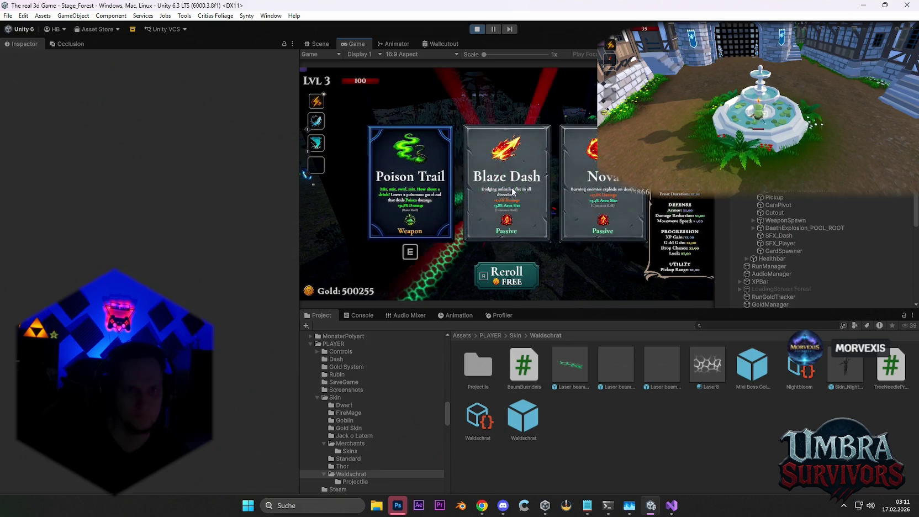
{"action": "left_click", "coordinate": [522, 198]}
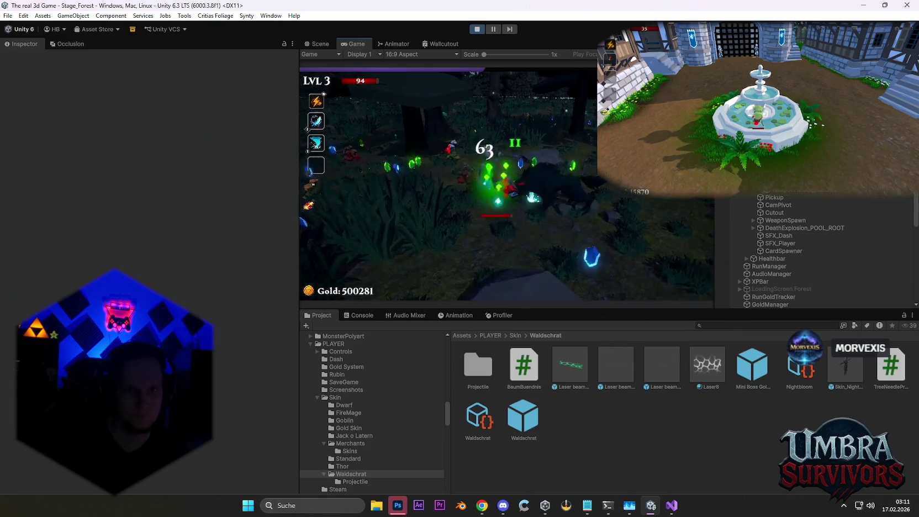
{"action": "left_click", "coordinate": [525, 206]}
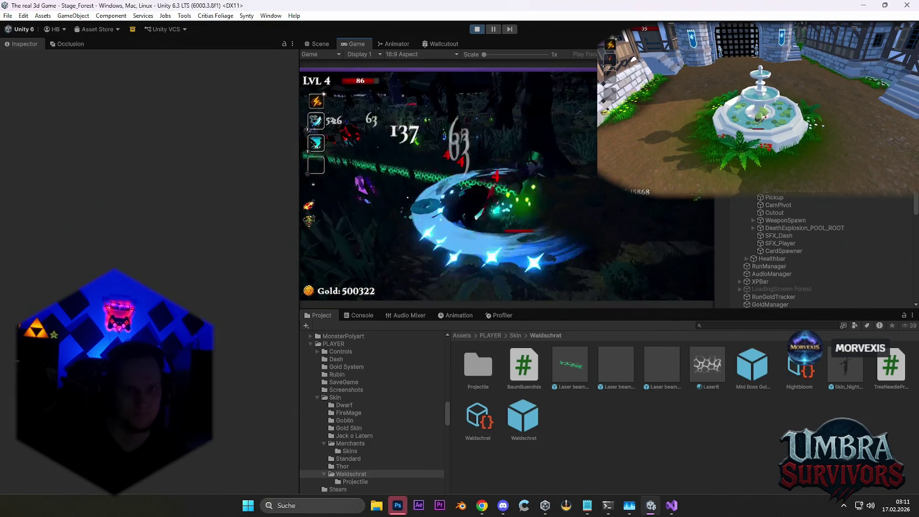
{"action": "key", "text": "Escape"}
{"action": "left_click", "coordinate": [477, 29]}
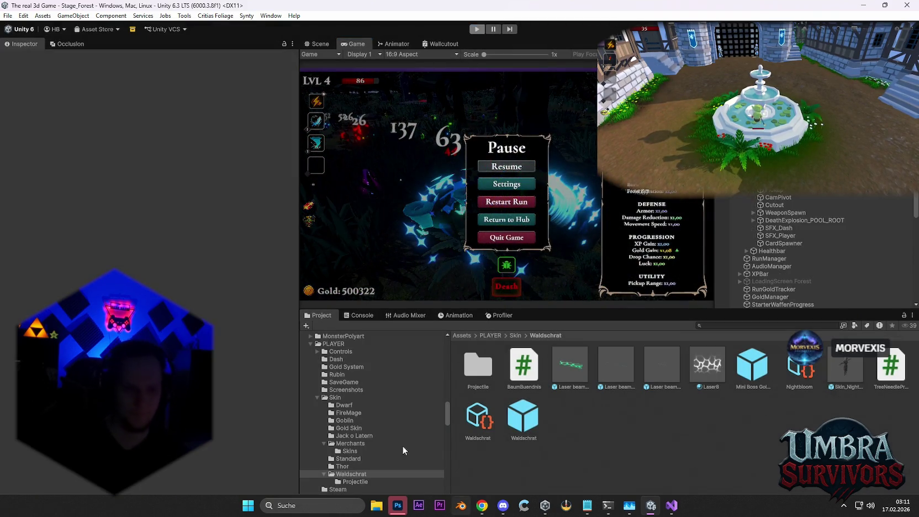
Open icons skins-Wiederhergestellt.psd in Photoshop and hide the pumpkin layer.
{"action": "left_click", "coordinate": [403, 505]}
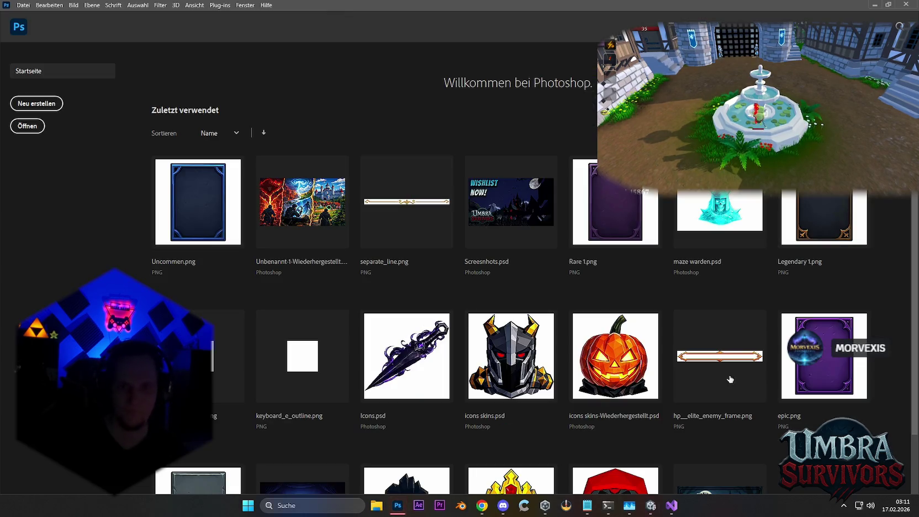
{"action": "left_click", "coordinate": [616, 355]}
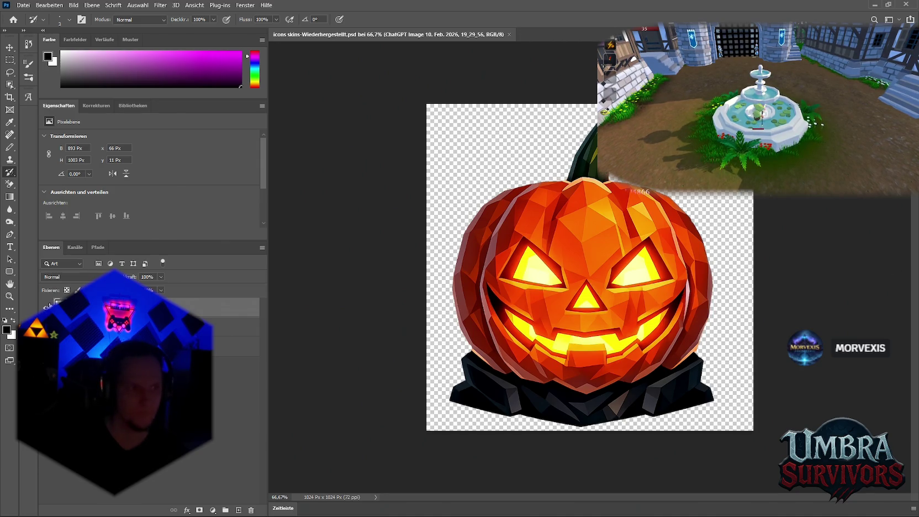
{"action": "left_click", "coordinate": [46, 308]}
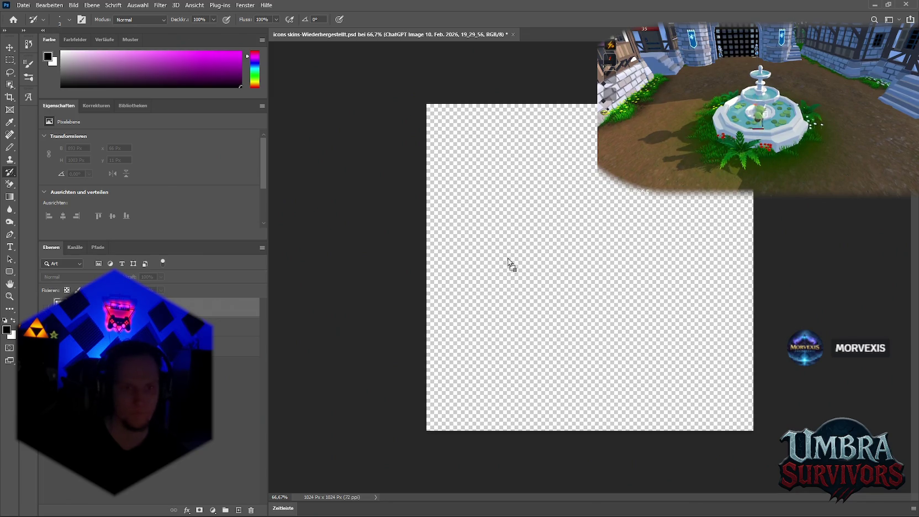
Place the antlered mask image, scale it to about 111%, and nudge it up about 31 px.
{"action": "left_click_drag", "start_coordinate": [509, 262], "coordinate": [528, 263]}
{"action": "mouse_move", "coordinate": [595, 434]}
{"action": "left_mouse_down"}
{"action": "mouse_move", "coordinate": [589, 486]}
{"action": "mouse_move", "coordinate": [582, 468]}
{"action": "left_mouse_up"}
{"action": "left_click_drag", "start_coordinate": [595, 349], "coordinate": [595, 332]}
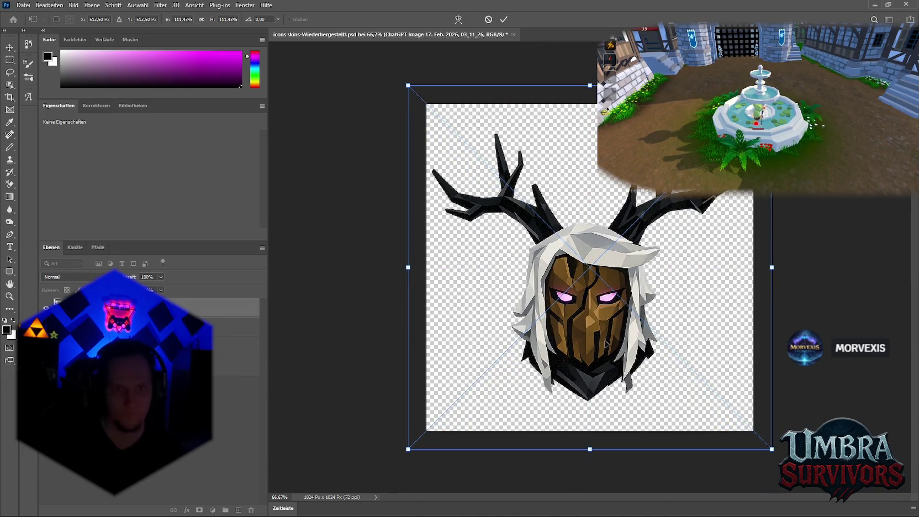
{"action": "key", "text": "Return"}
{"action": "left_click", "coordinate": [592, 305]}
{"action": "key", "text": "Return"}
{"action": "key", "text": "Return"}
{"action": "key", "text": "v"}
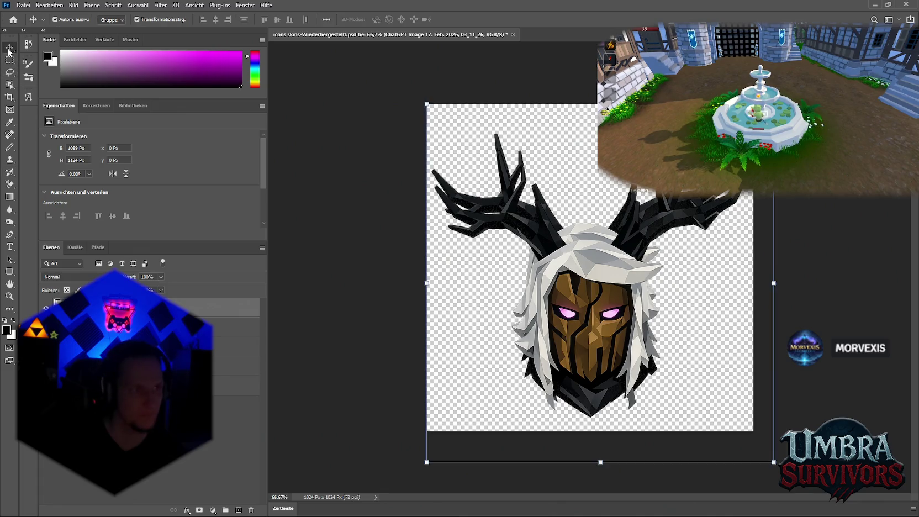
{"action": "mouse_move", "coordinate": [610, 311]}
{"action": "left_mouse_down"}
{"action": "mouse_move", "coordinate": [611, 300]}
{"action": "mouse_move", "coordinate": [597, 301]}
{"action": "mouse_move", "coordinate": [602, 331]}
{"action": "left_mouse_up"}
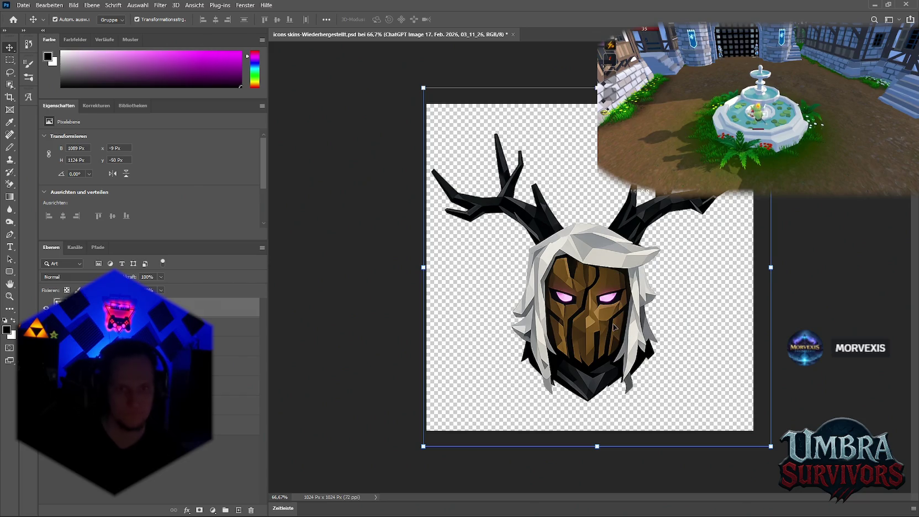
Browse the File menu, then apply a layer command to the mask from the Layers panel.
{"action": "left_click", "coordinate": [22, 5]}
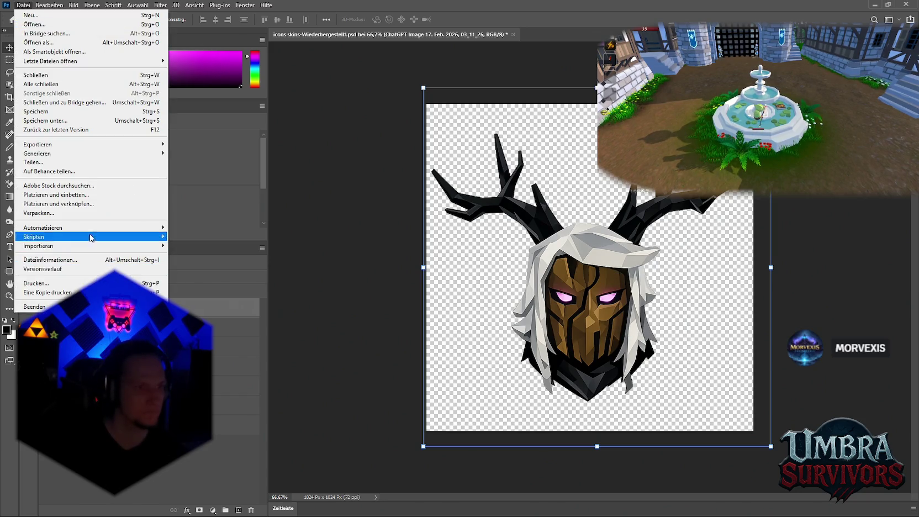
{"action": "mouse_move", "coordinate": [91, 228]}
{"action": "key", "text": "Escape"}
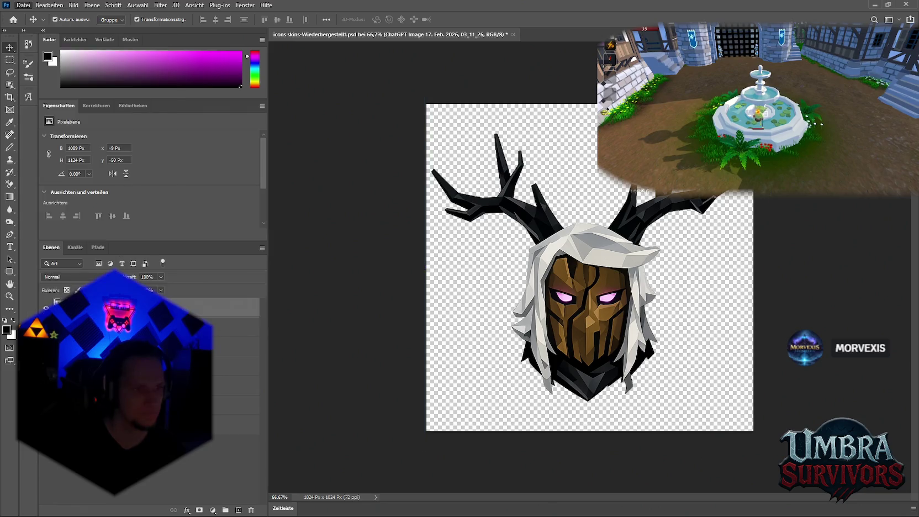
{"action": "left_click", "coordinate": [212, 510]}
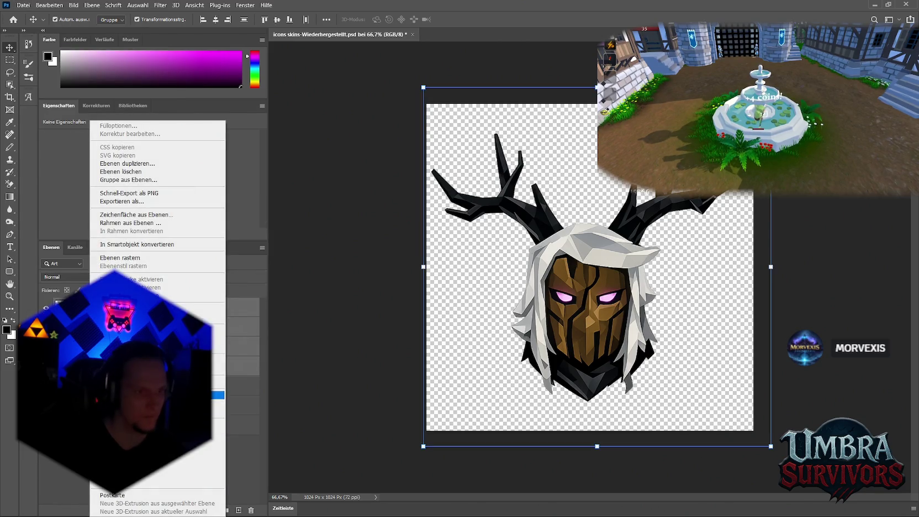
{"action": "left_click", "coordinate": [217, 395]}
Quick-export the icon as a PNG into the D:\Game Dev\Icons folder.
{"action": "left_click", "coordinate": [22, 5]}
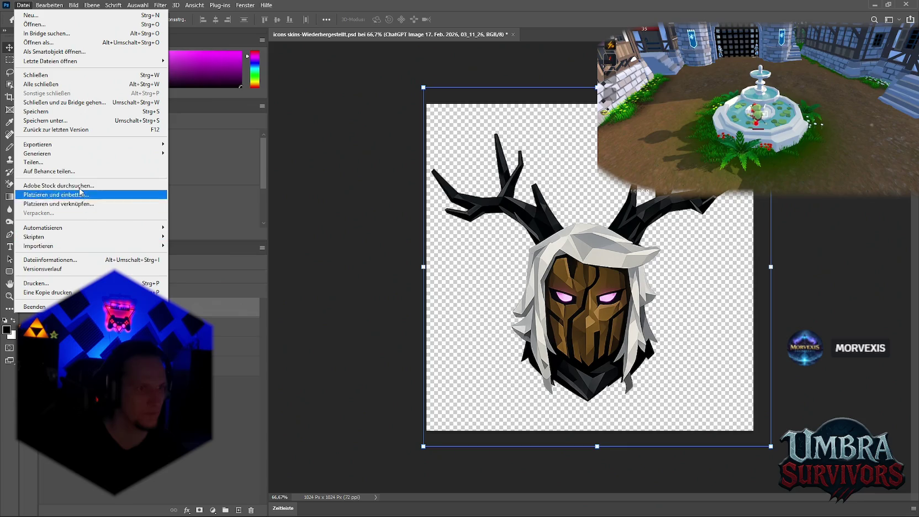
{"action": "mouse_move", "coordinate": [87, 146]}
{"action": "left_click", "coordinate": [205, 146]}
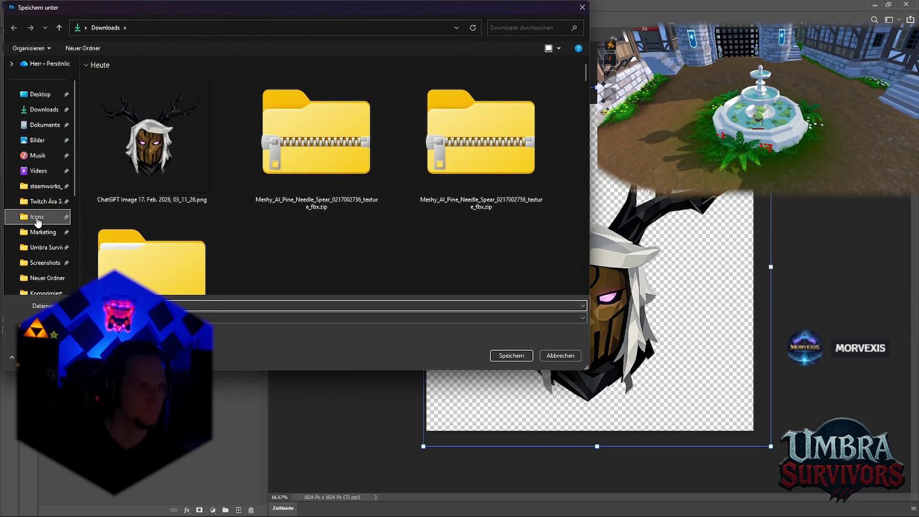
{"action": "left_click", "coordinate": [36, 216]}
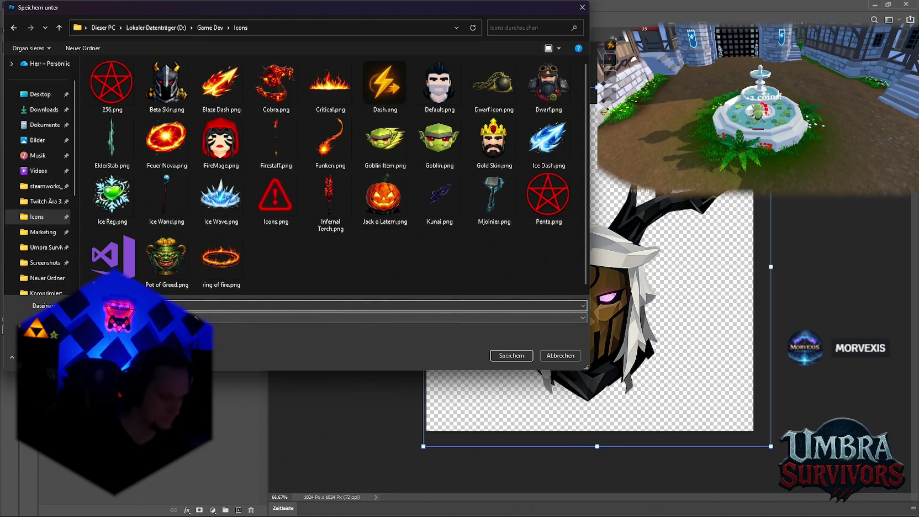
{"action": "key", "text": "Return"}
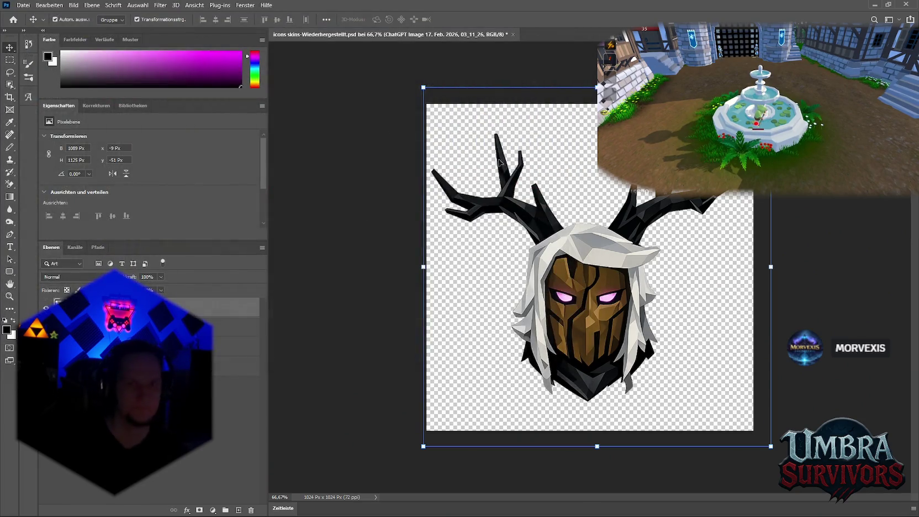
{"action": "left_click", "coordinate": [875, 5]}
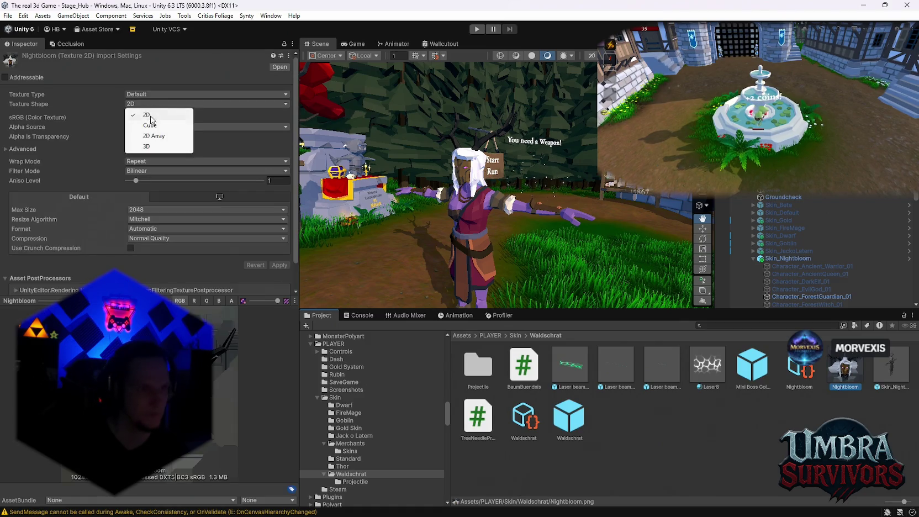
Set the Nightbloom texture's Texture Type to Sprite (2D and UI) and apply it.
{"action": "left_click", "coordinate": [147, 94]}
{"action": "left_click", "coordinate": [165, 136]}
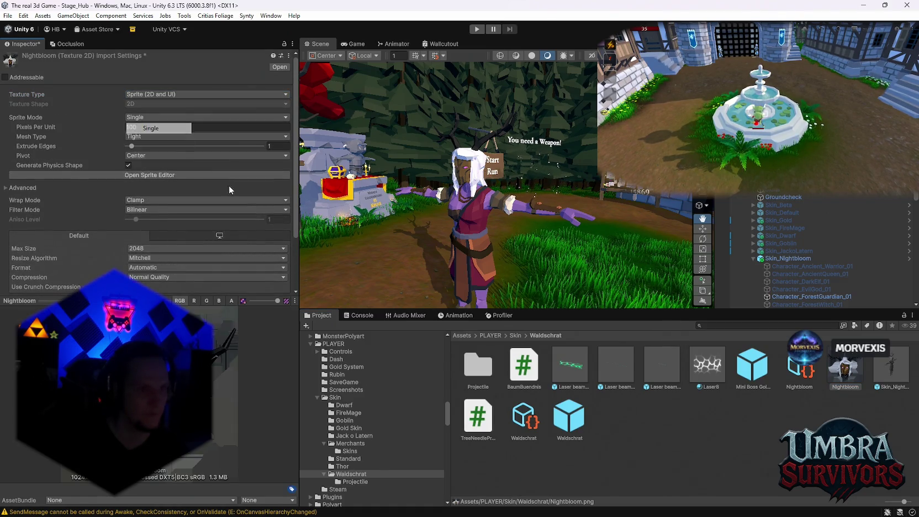
{"action": "scroll", "coordinate": [277, 268], "scroll_direction": "down", "scroll_amount": 2}
{"action": "left_click", "coordinate": [280, 252]}
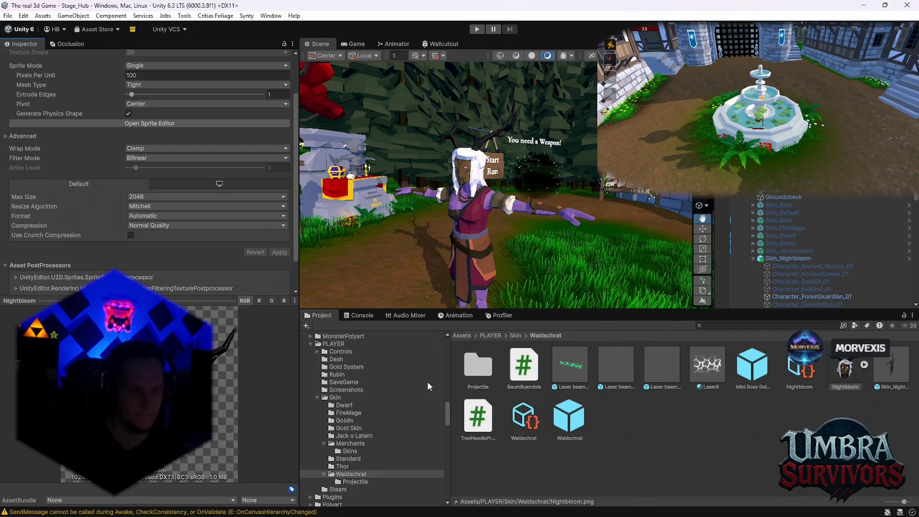
In the Waldschrat folder, drag the Nightbloom sprite toward an icon slot and open the Nightbloom item definition.
{"action": "left_click", "coordinate": [349, 451]}
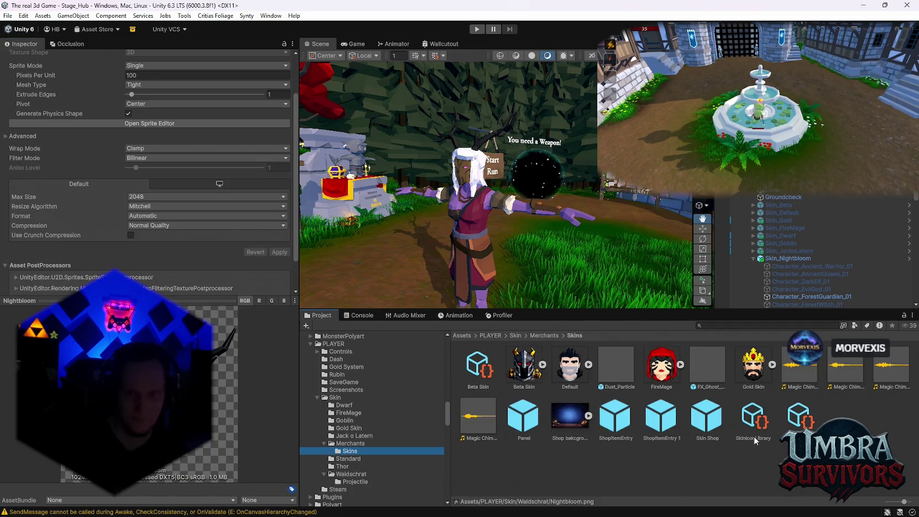
{"action": "left_click", "coordinate": [757, 417]}
{"action": "left_click", "coordinate": [351, 474]}
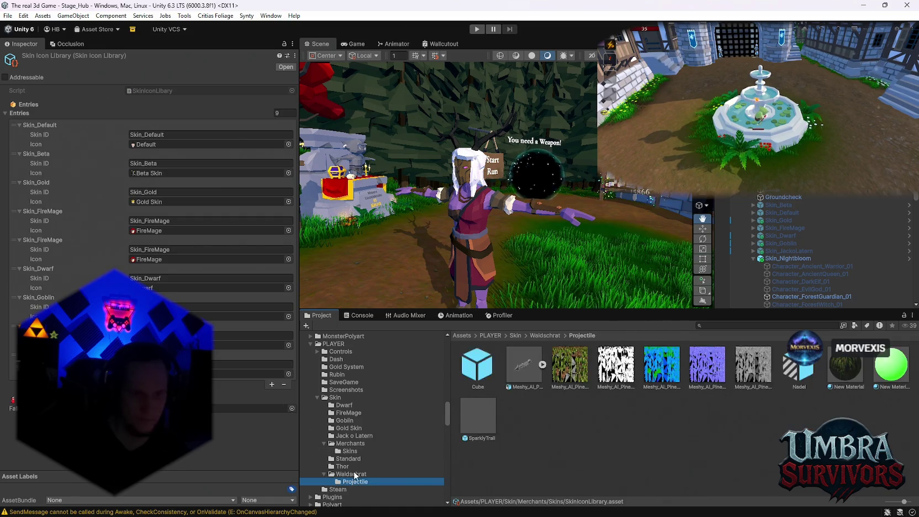
{"action": "left_click", "coordinate": [465, 464]}
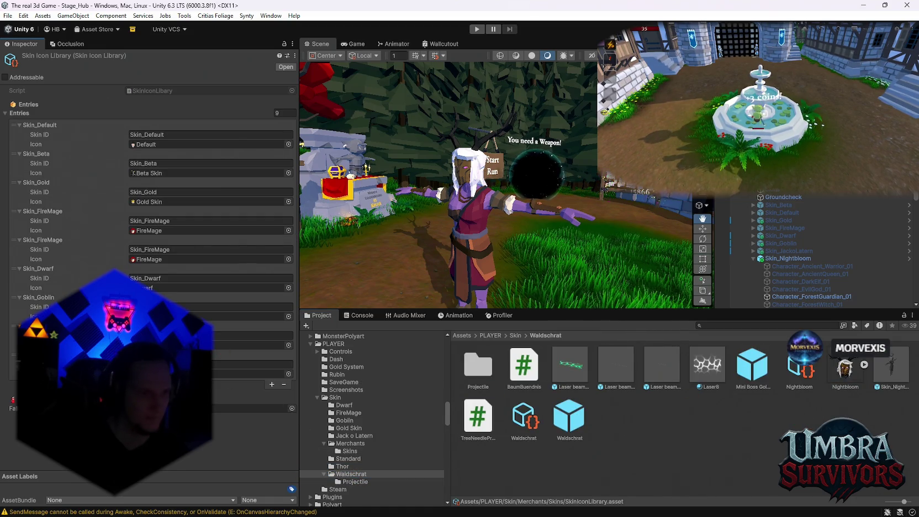
{"action": "left_click", "coordinate": [523, 419]}
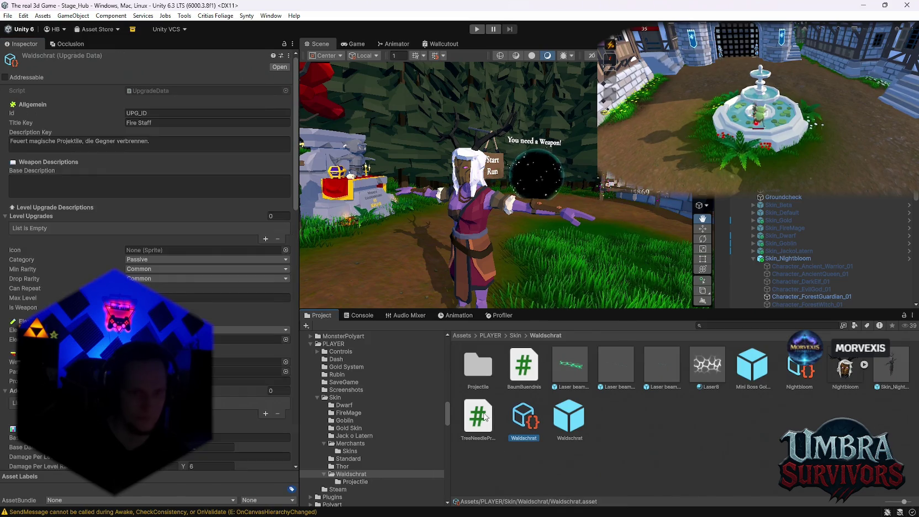
{"action": "left_click", "coordinate": [845, 369]}
{"action": "mouse_move", "coordinate": [846, 377]}
{"action": "left_mouse_down"}
{"action": "mouse_move", "coordinate": [558, 288]}
{"action": "mouse_move", "coordinate": [248, 339]}
{"action": "mouse_move", "coordinate": [322, 382]}
{"action": "left_mouse_up"}
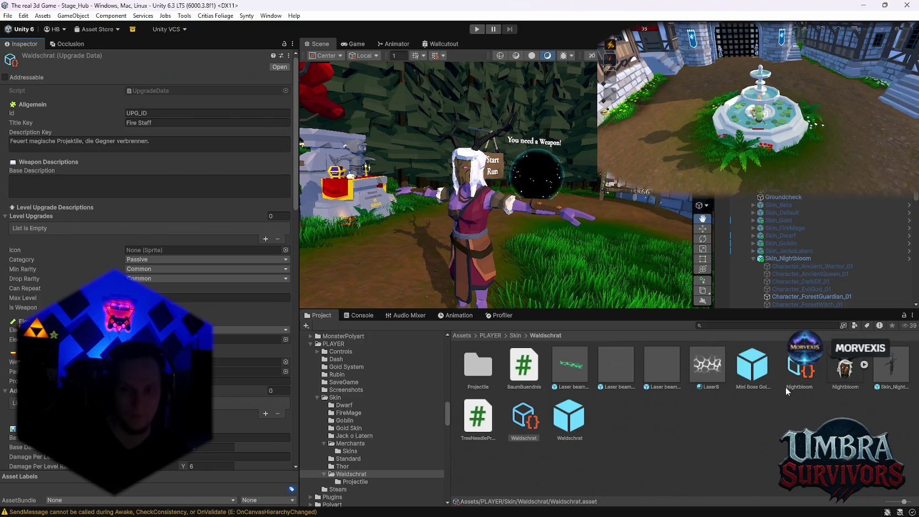
{"action": "left_click", "coordinate": [845, 370]}
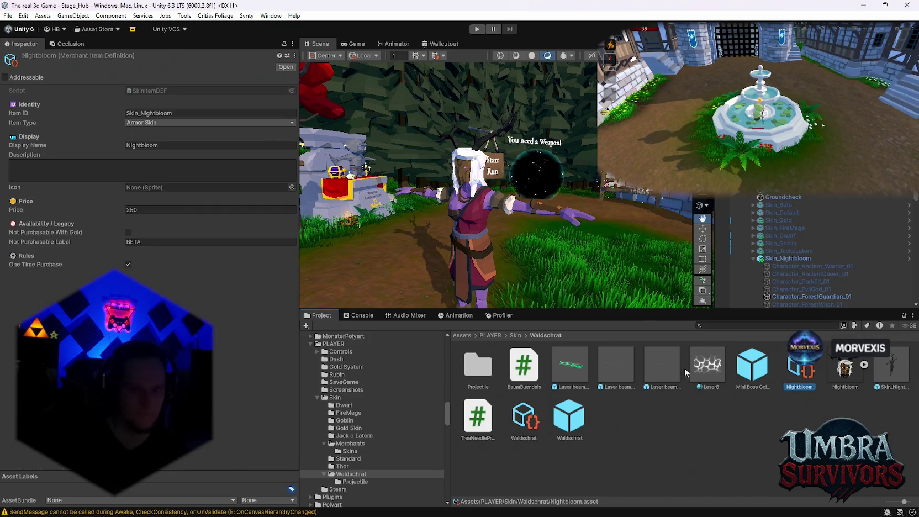
Give Nightbloom its sprite icon, mark it not purchasable with gold, and label it 'Defeat the'.
{"action": "mouse_move", "coordinate": [849, 373]}
{"action": "left_mouse_down"}
{"action": "mouse_move", "coordinate": [387, 265]}
{"action": "mouse_move", "coordinate": [166, 188]}
{"action": "left_mouse_up"}
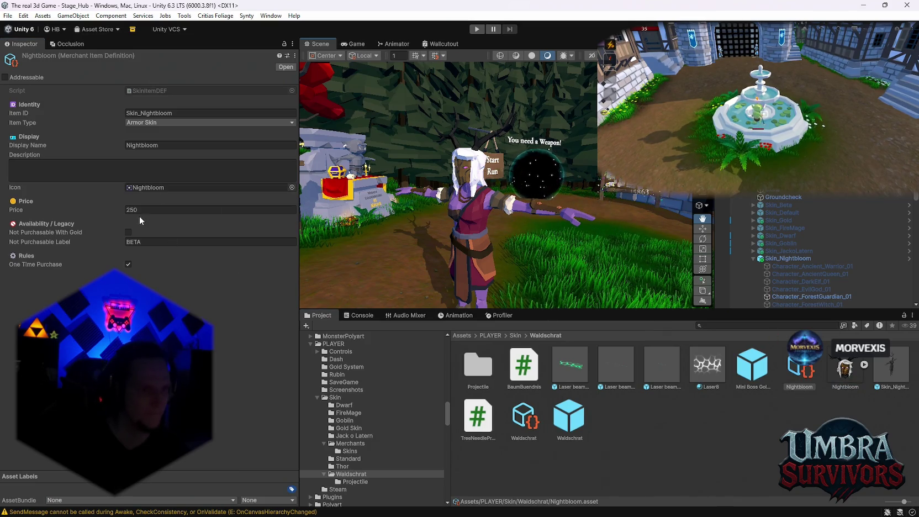
{"action": "left_click", "coordinate": [128, 232]}
{"action": "left_click", "coordinate": [159, 241]}
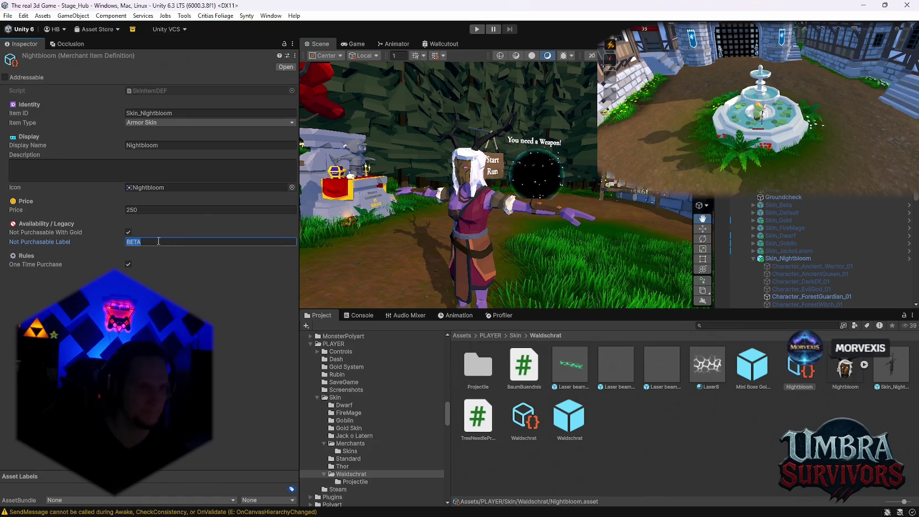
{"action": "type", "text": "De"}
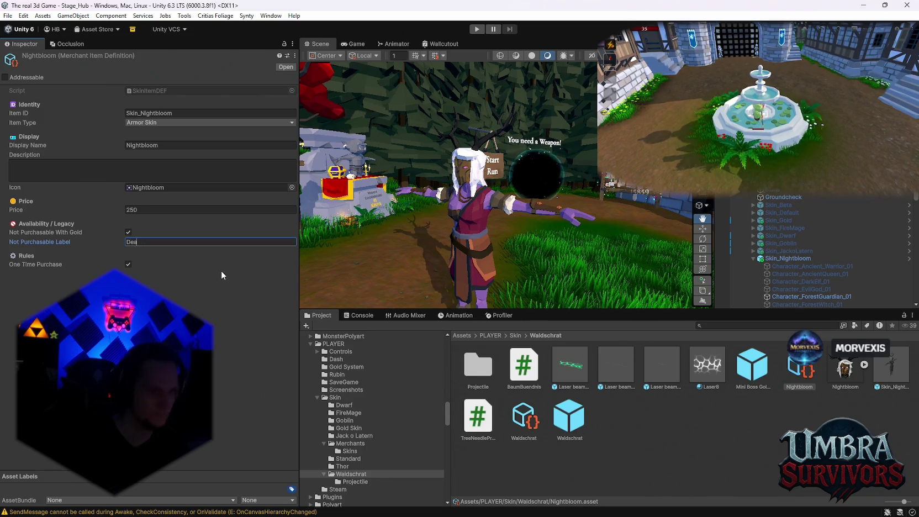
{"action": "type", "text": "feat "}
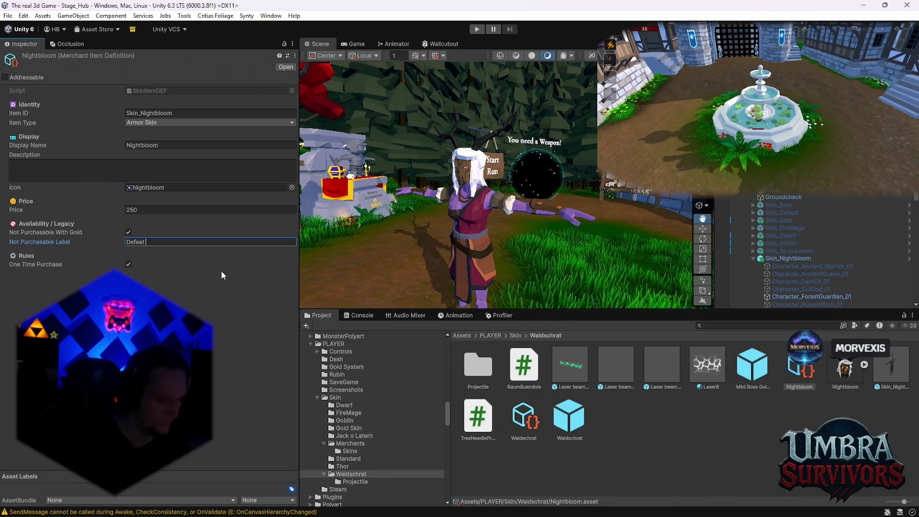
{"action": "type", "text": "the"}
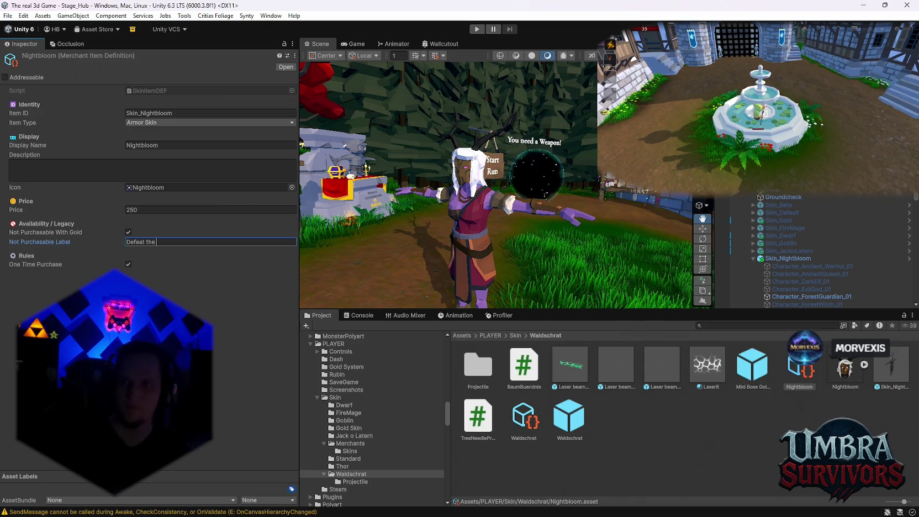
{"action": "key", "text": "alt+Tab"}
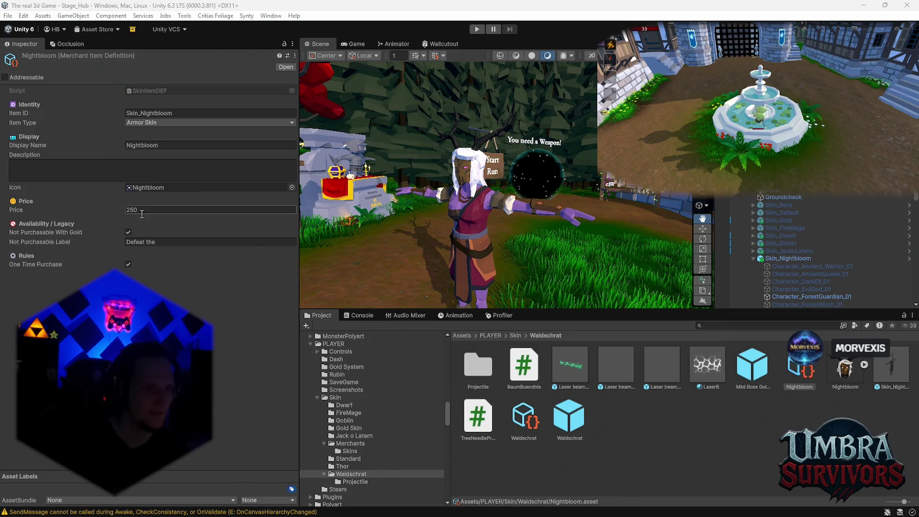
Extend the unlock label to 'Defeat the Wood Sprite in Stage 1' and confirm it.
{"action": "left_click", "coordinate": [171, 243]}
{"action": "left_click", "coordinate": [170, 243]}
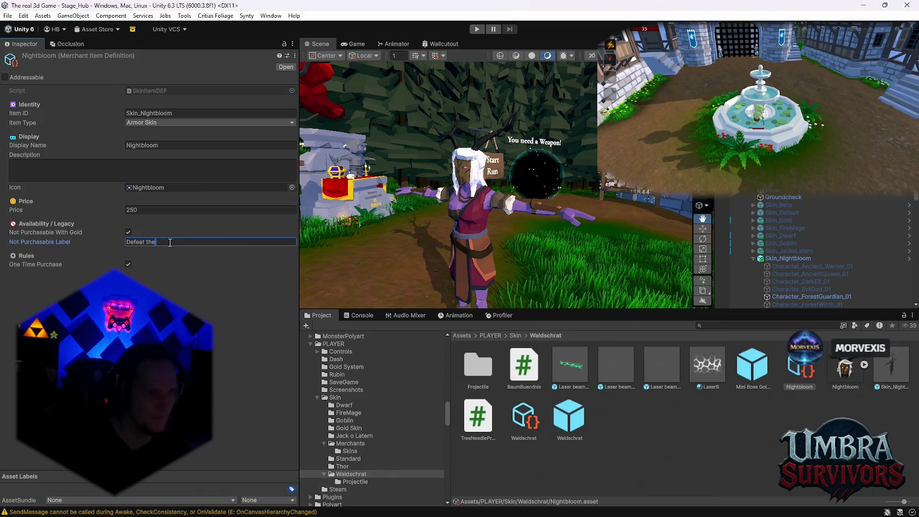
{"action": "type", "text": " wood sprite"}
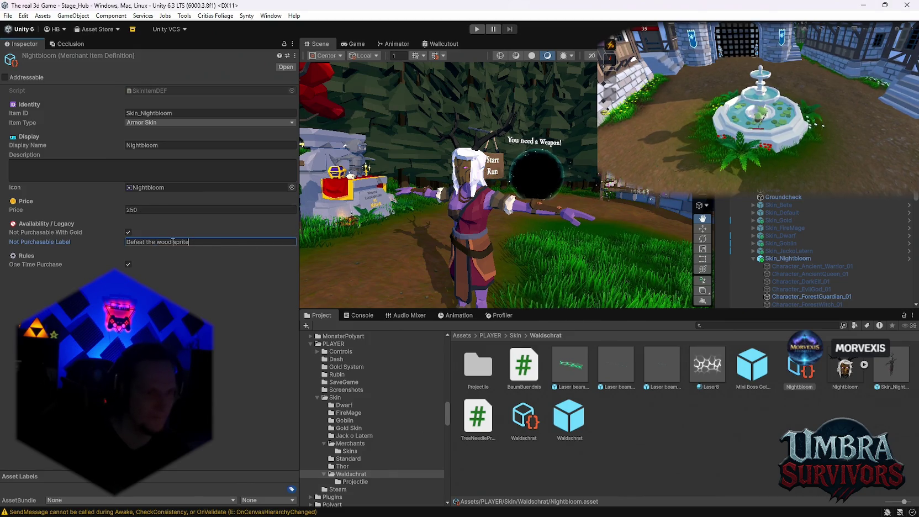
{"action": "key", "text": "BackSpace"}
{"action": "type", "text": "W"}
{"action": "key", "text": "BackSpace"}
{"action": "type", "text": "S"}
{"action": "left_click", "coordinate": [217, 244]}
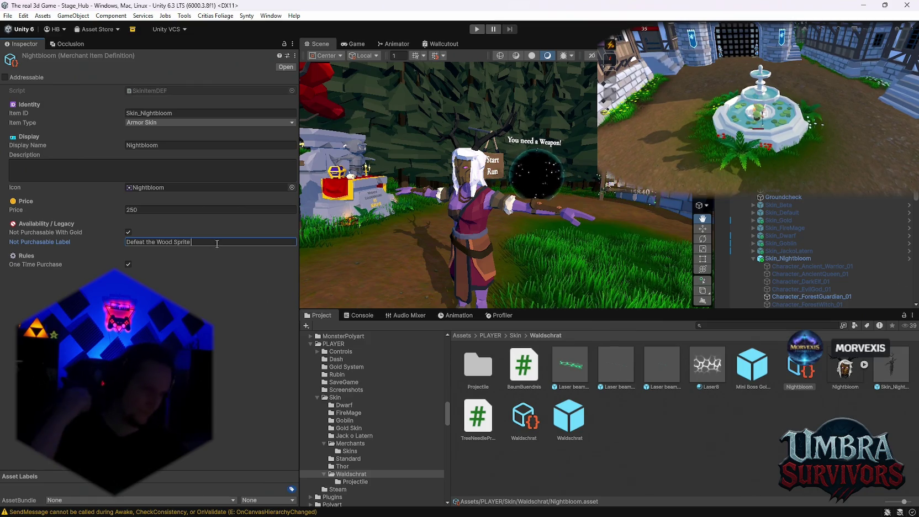
{"action": "type", "text": "in"}
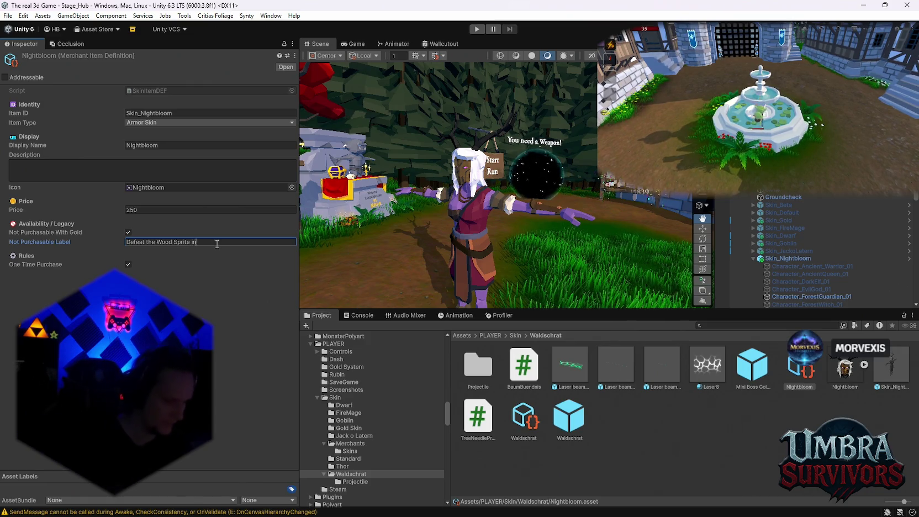
{"action": "type", "text": " Stage 1"}
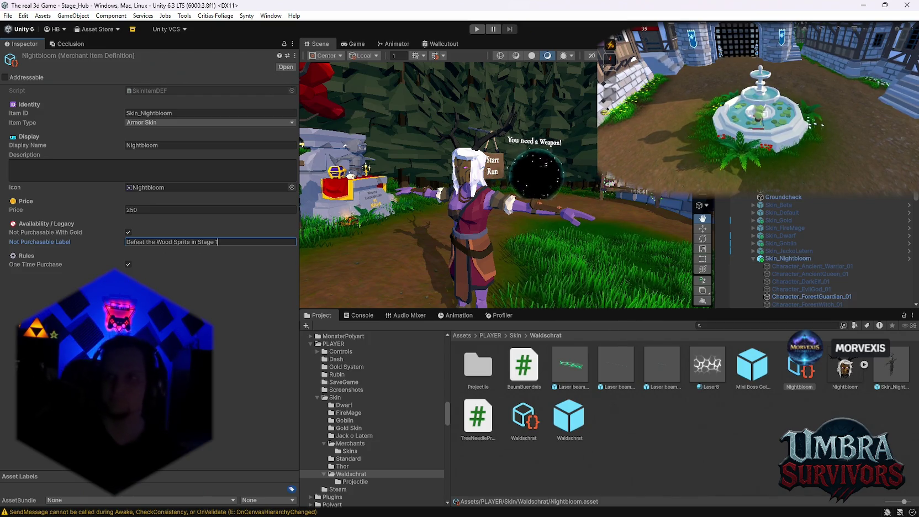
{"action": "key", "text": "Return"}
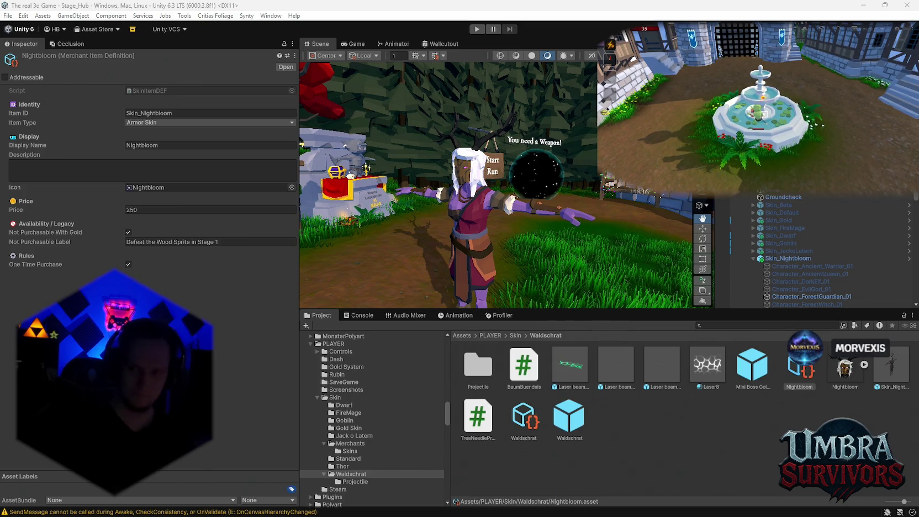
Open the Unlock Manager script in the code editor via Edit Script.
{"action": "scroll", "coordinate": [818, 249], "scroll_direction": "down", "scroll_amount": 5}
{"action": "scroll", "coordinate": [817, 248], "scroll_direction": "up", "scroll_amount": 2}
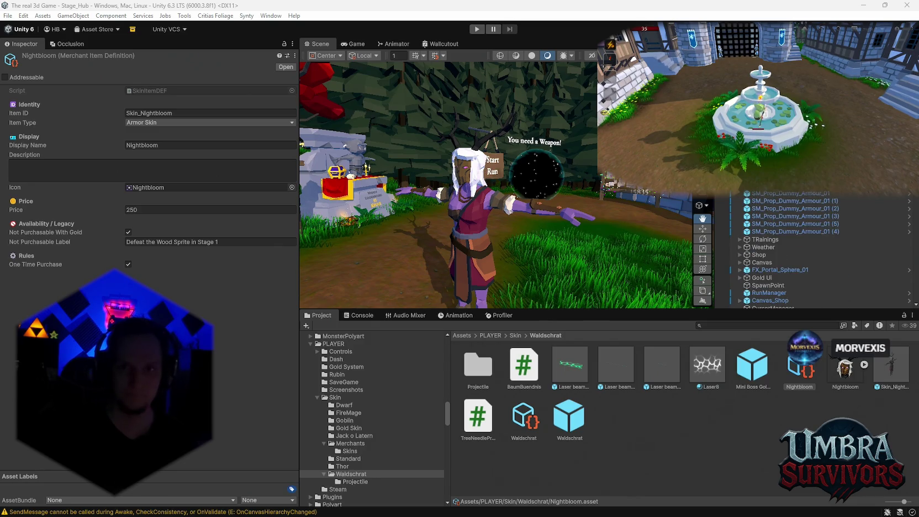
{"action": "left_click", "coordinate": [287, 129]}
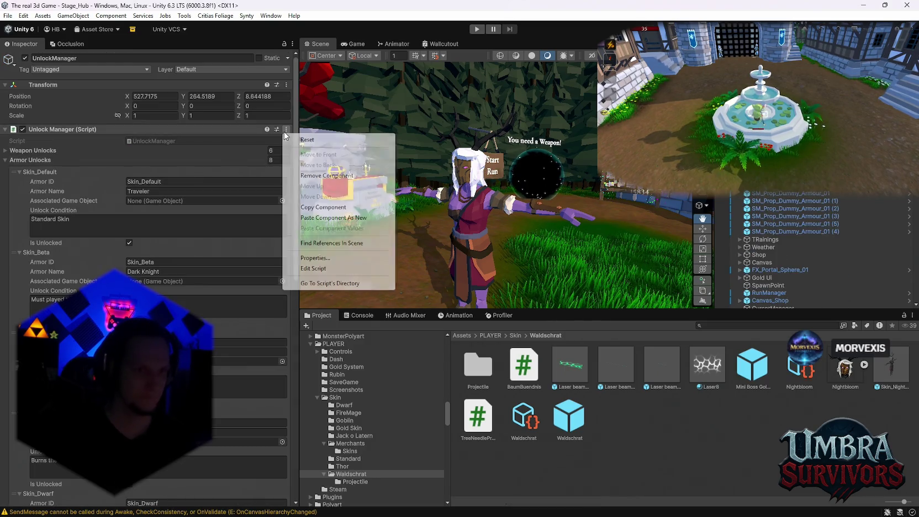
{"action": "left_click", "coordinate": [323, 269]}
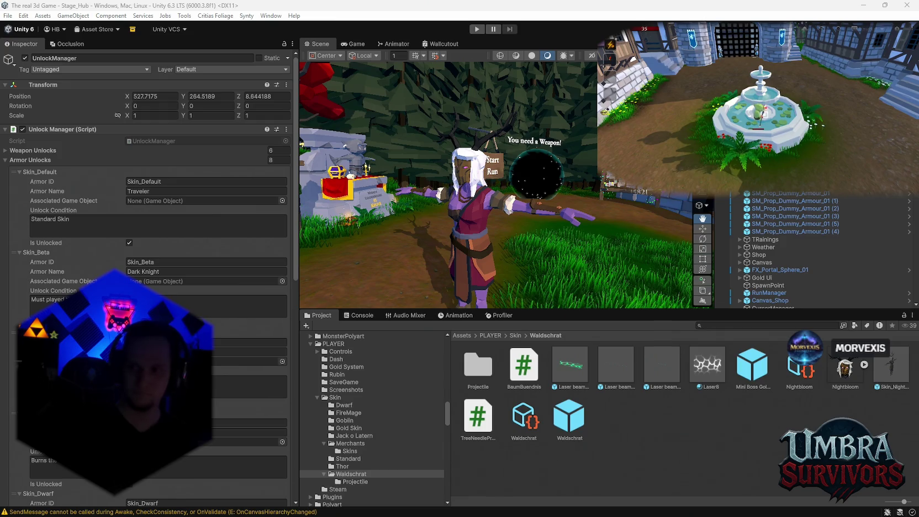
Review the Armor Unlocks list, then inspect the SaveManager object's save data.
{"action": "scroll", "coordinate": [806, 204], "scroll_direction": "down", "scroll_amount": 10}
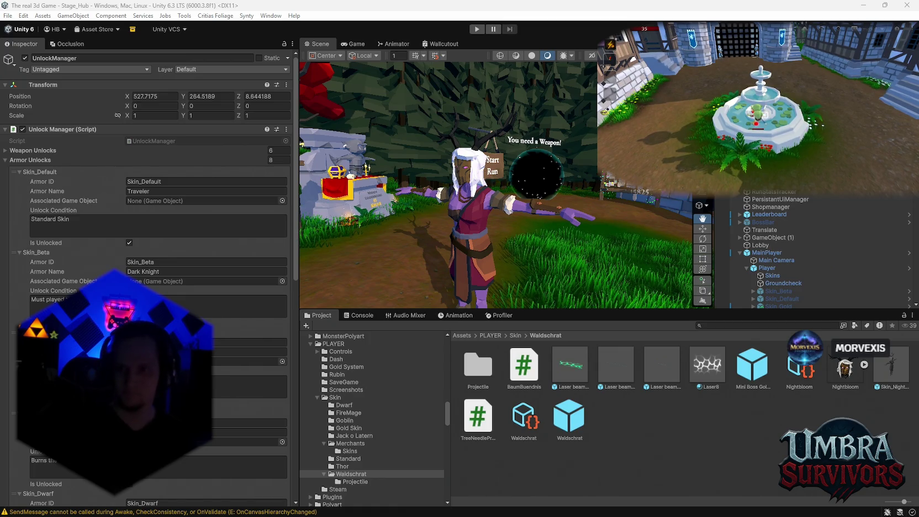
{"action": "scroll", "coordinate": [801, 249], "scroll_direction": "up", "scroll_amount": 2}
{"action": "scroll", "coordinate": [801, 249], "scroll_direction": "up", "scroll_amount": 5}
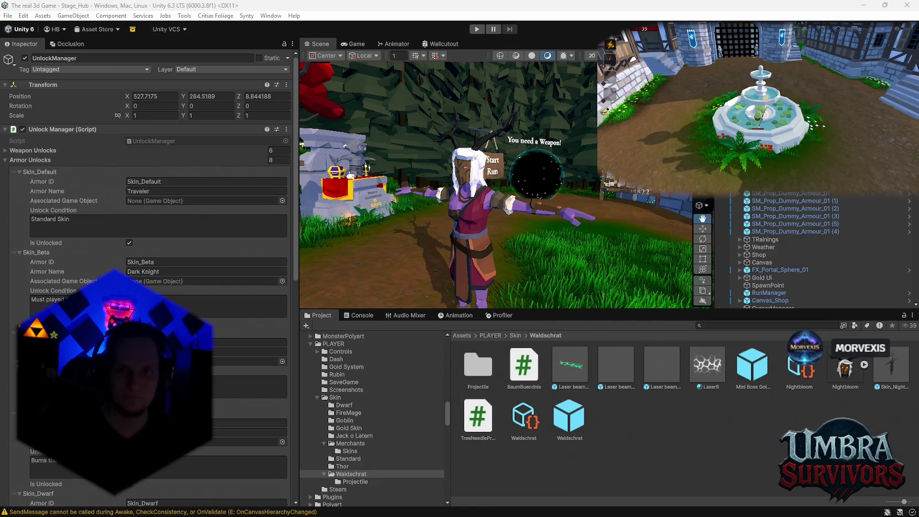
{"action": "scroll", "coordinate": [264, 281], "scroll_direction": "down", "scroll_amount": 10}
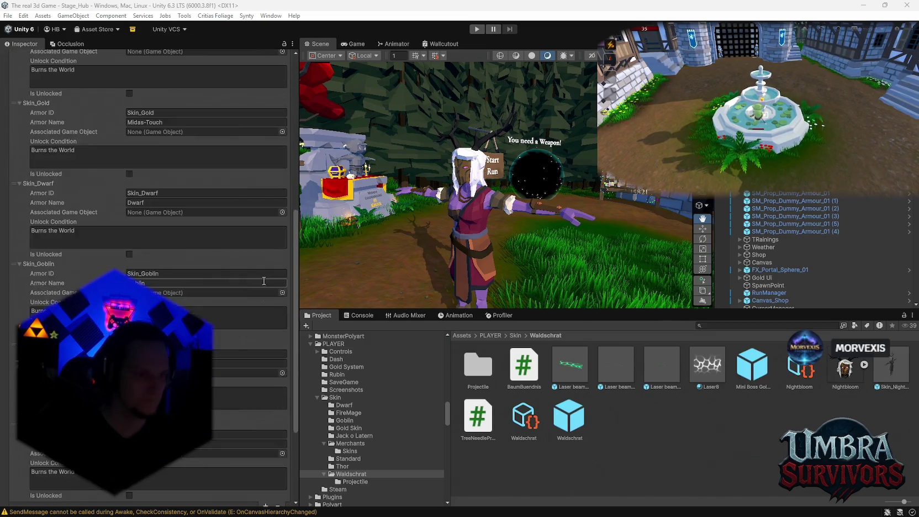
{"action": "scroll", "coordinate": [262, 278], "scroll_direction": "up", "scroll_amount": 1}
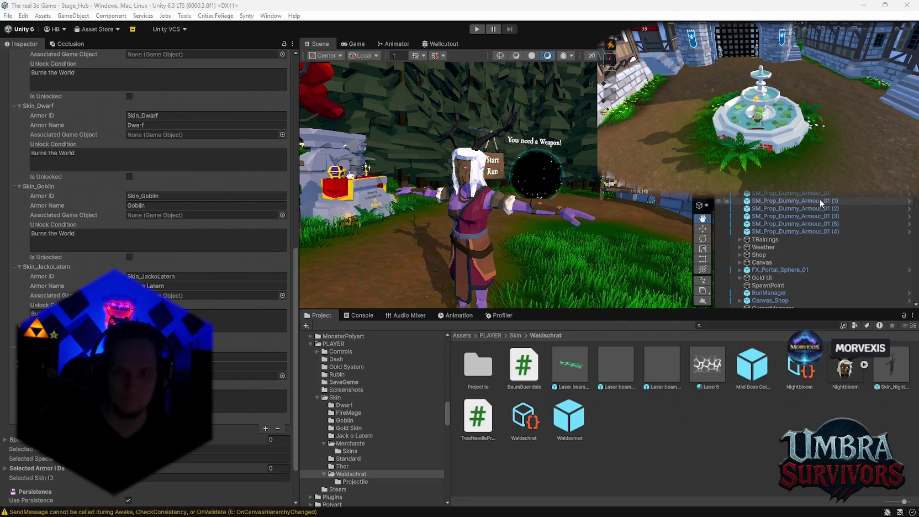
{"action": "scroll", "coordinate": [823, 250], "scroll_direction": "down", "scroll_amount": 10}
{"action": "scroll", "coordinate": [803, 221], "scroll_direction": "down", "scroll_amount": 10}
{"action": "left_click", "coordinate": [799, 250]}
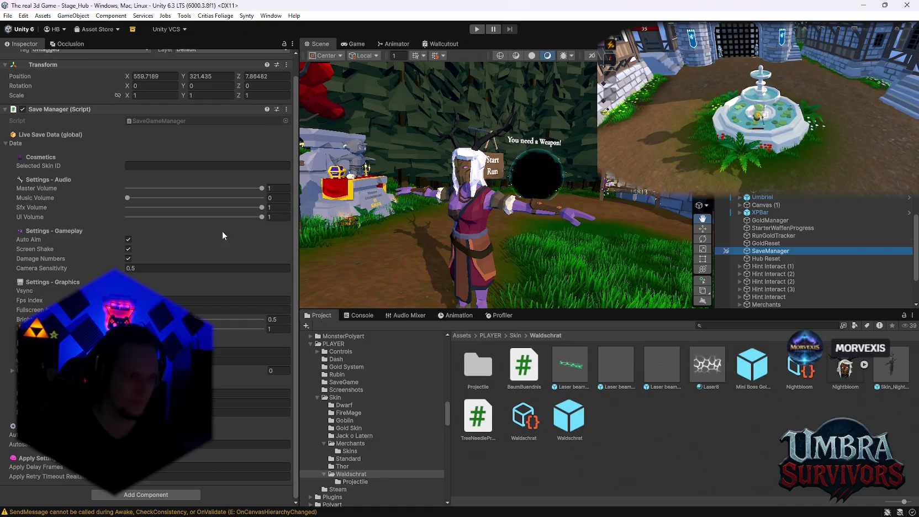
Open the Save Manager script in the code editor via Edit Script.
{"action": "scroll", "coordinate": [223, 231], "scroll_direction": "up", "scroll_amount": 2}
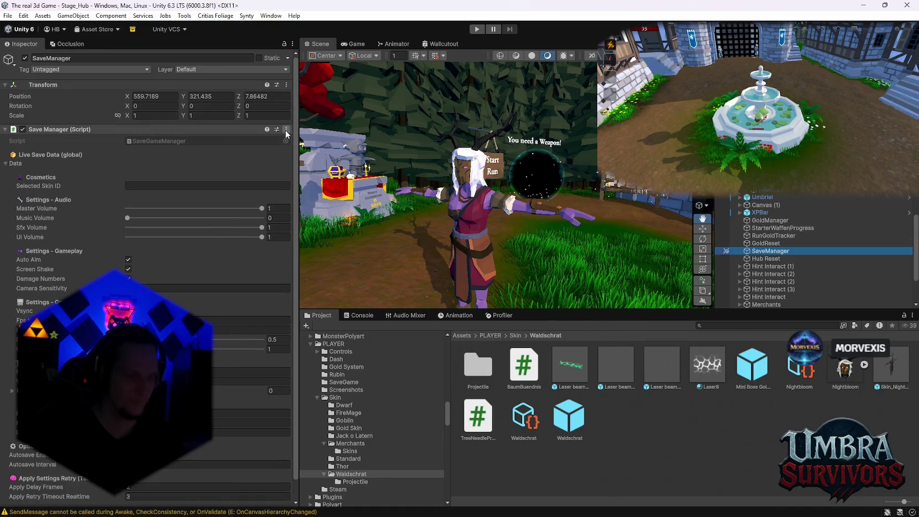
{"action": "left_click", "coordinate": [287, 131]}
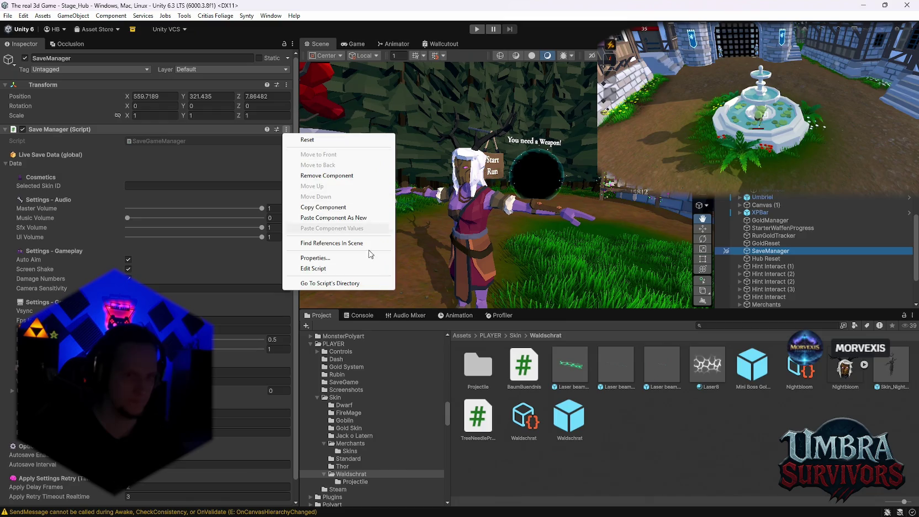
{"action": "left_click", "coordinate": [327, 270]}
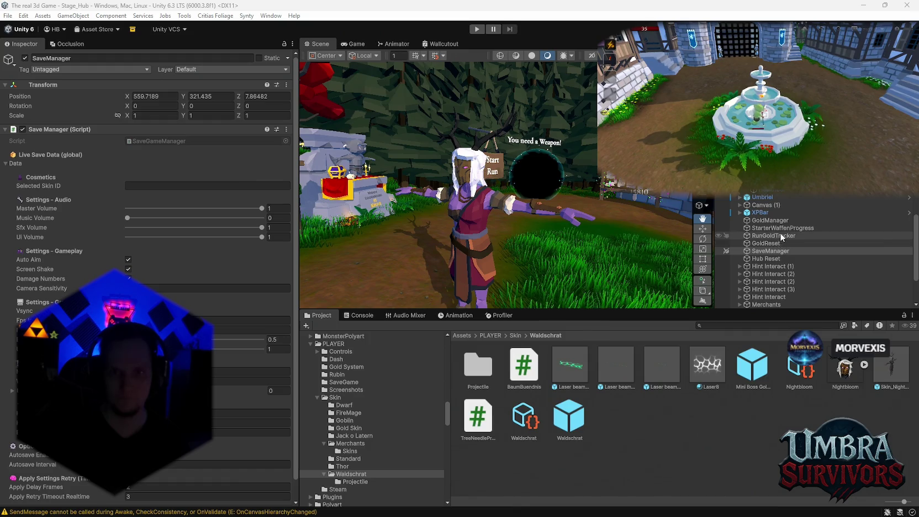
Inspect the RunStatsTracker object's runtime stats.
{"action": "scroll", "coordinate": [808, 235], "scroll_direction": "down", "scroll_amount": 5}
{"action": "scroll", "coordinate": [807, 235], "scroll_direction": "up", "scroll_amount": 6}
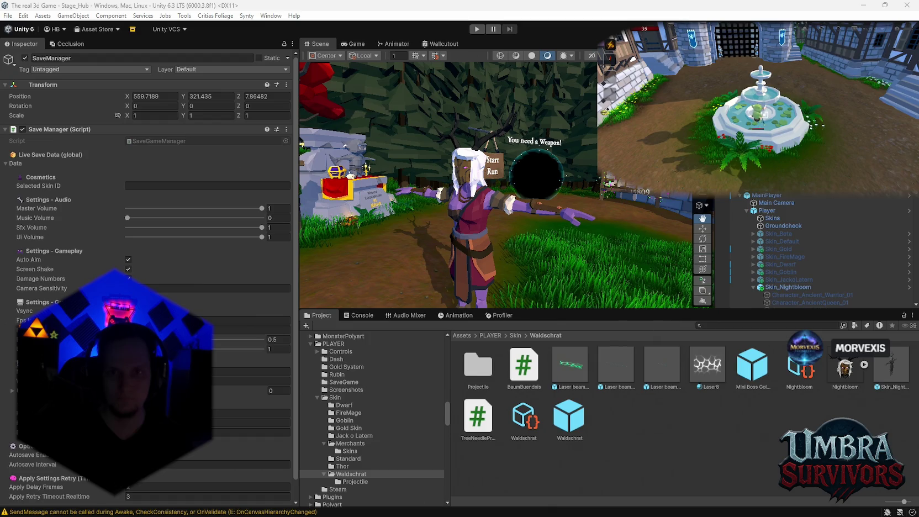
{"action": "left_click", "coordinate": [802, 187]}
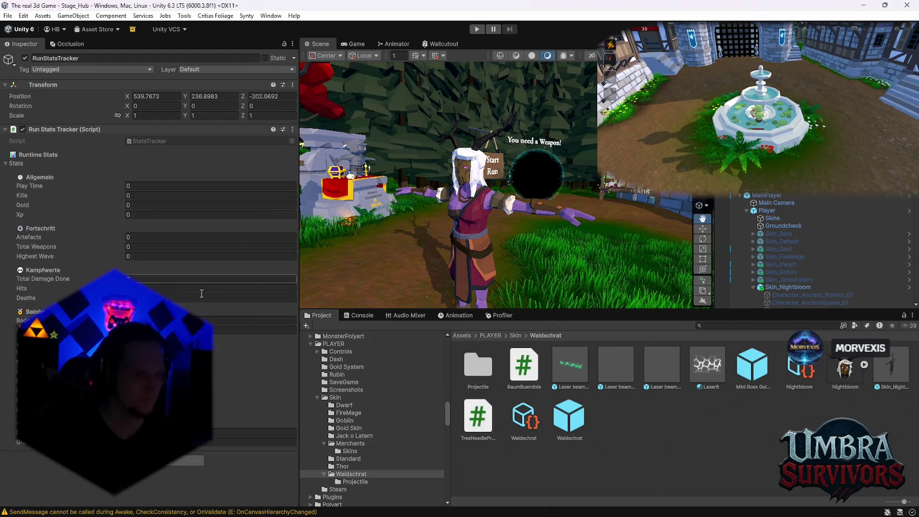
Open the Run Stats Tracker script for editing, then focus the Project search field.
{"action": "left_click", "coordinate": [293, 129]}
{"action": "left_click", "coordinate": [320, 269]}
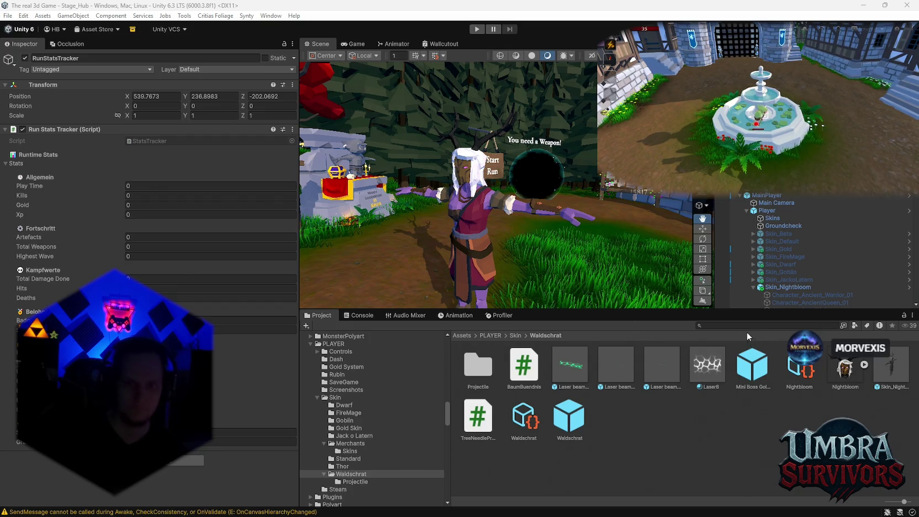
{"action": "left_click", "coordinate": [740, 326]}
Search the Project for 'endscree', open the UI/EndScreen folder, and inspect the EndScreen script.
{"action": "type", "text": "endscree"}
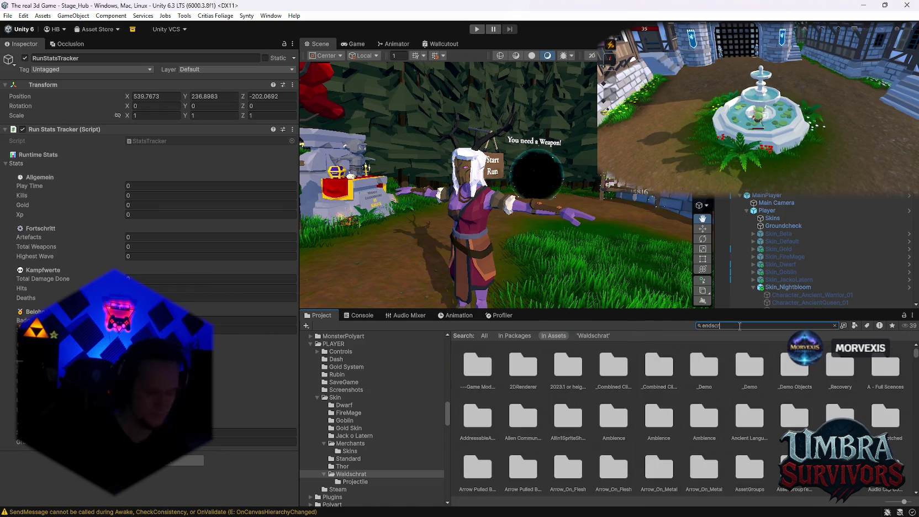
{"action": "double_click", "coordinate": [482, 362]}
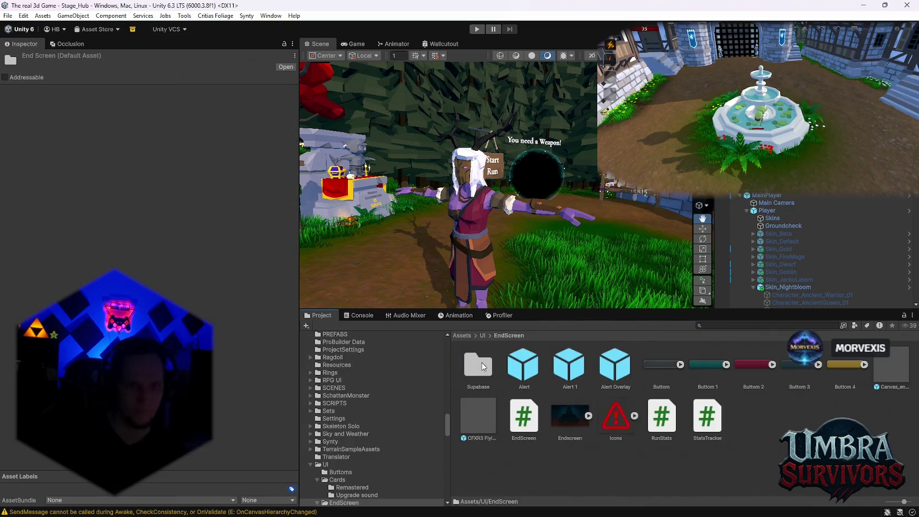
{"action": "left_click", "coordinate": [523, 417]}
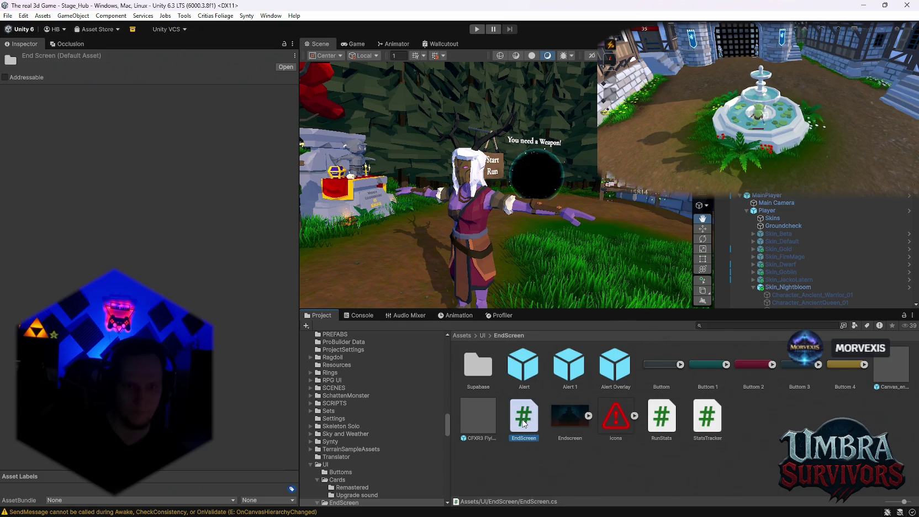
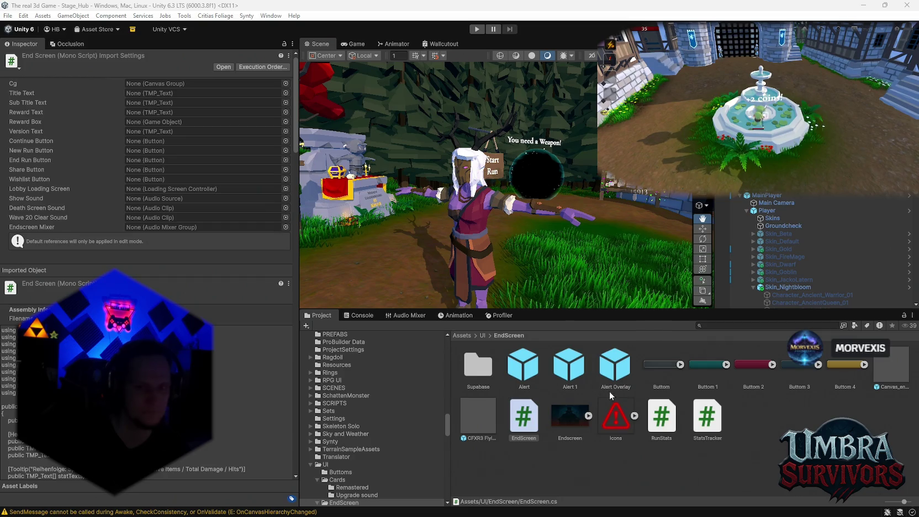
Deselect the EndScreen script and zoom and pan the Scene view toward the hub character.
{"action": "left_click", "coordinate": [608, 462]}
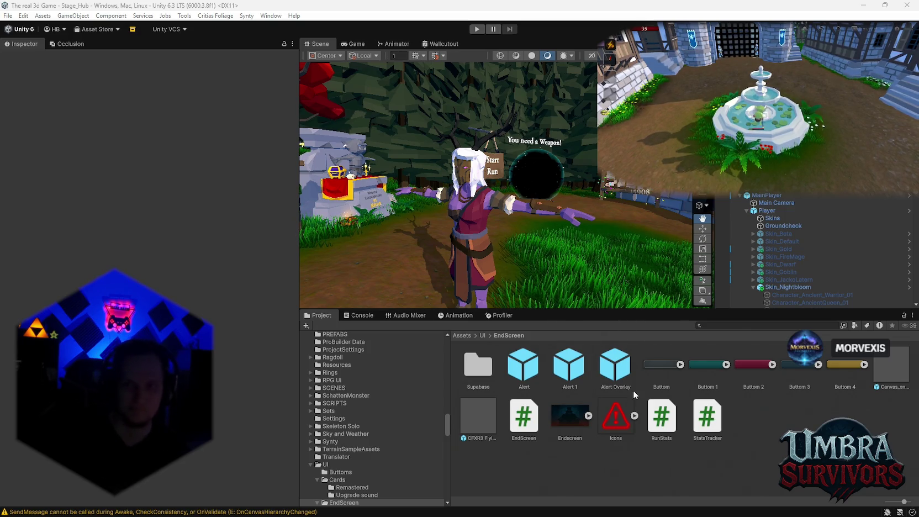
{"action": "scroll", "coordinate": [554, 227], "scroll_direction": "up", "scroll_amount": 3}
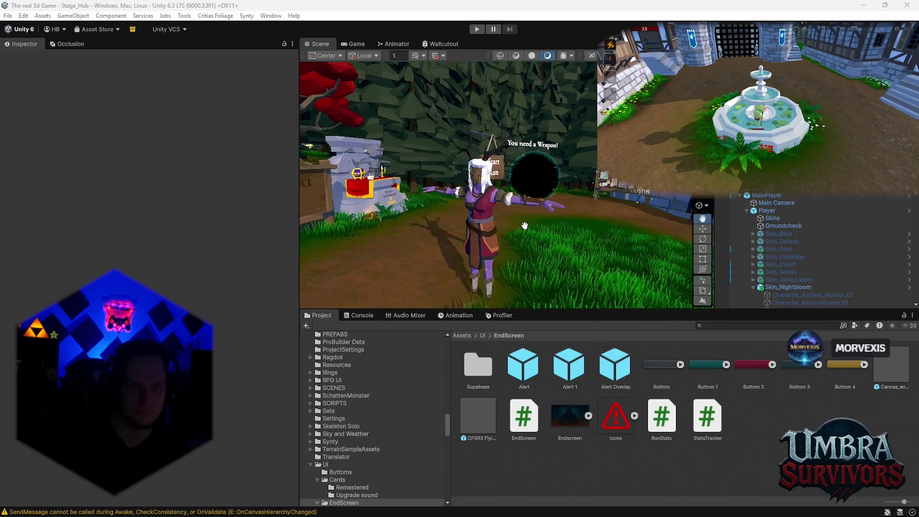
{"action": "left_click_drag", "start_coordinate": [554, 228], "coordinate": [549, 225]}
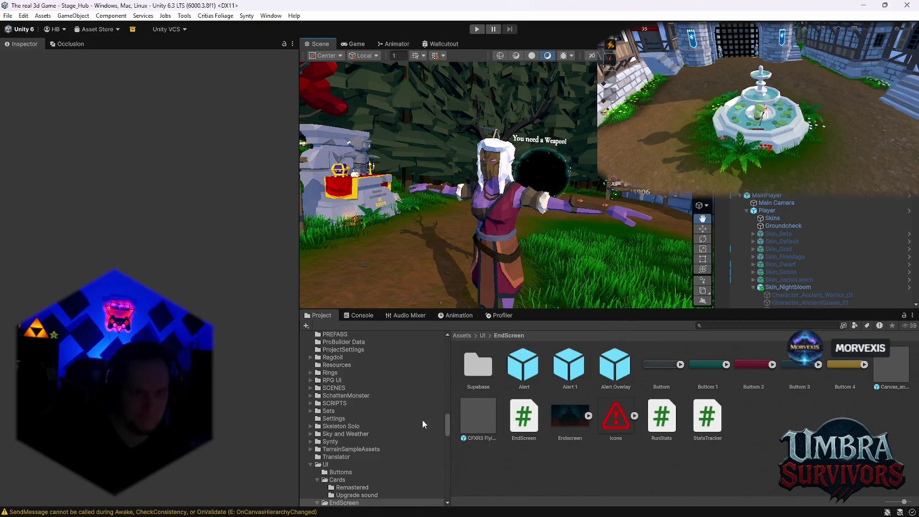
{"action": "scroll", "coordinate": [422, 419], "scroll_direction": "down", "scroll_amount": 2}
Search the Project for 'waldsch' and select the Cube prefab in Waldschrat > Projectile.
{"action": "left_click", "coordinate": [723, 326]}
{"action": "type", "text": "waldsch"}
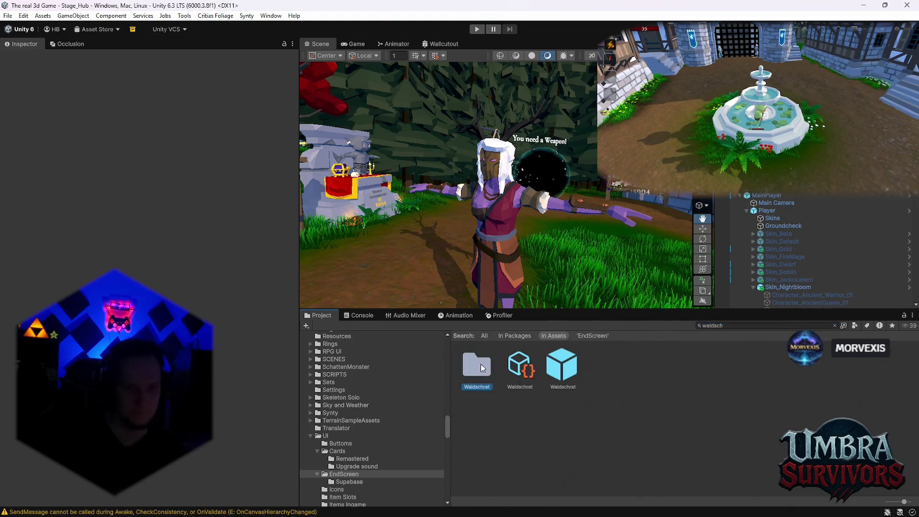
{"action": "double_click", "coordinate": [480, 369]}
{"action": "double_click", "coordinate": [479, 367]}
{"action": "left_click", "coordinate": [478, 365]}
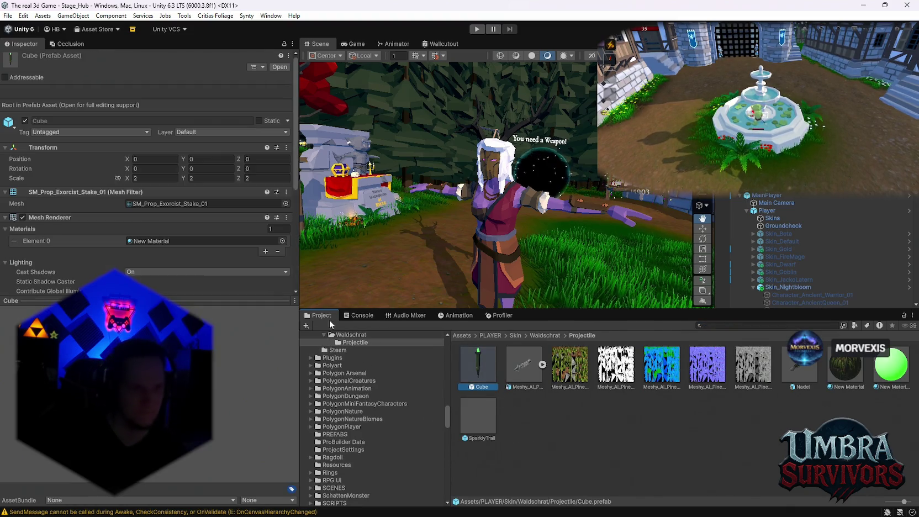
Set the Cube prefab's Transform Scale to 3 on X, Y and Z.
{"action": "left_click", "coordinate": [154, 177]}
{"action": "type", "text": "3"}
{"action": "left_click", "coordinate": [210, 177]}
{"action": "type", "text": "3"}
{"action": "left_click", "coordinate": [252, 178]}
{"action": "type", "text": "3"}
Review the Tree Needle Projectile fields, then show the Waldschrat folder contents.
{"action": "scroll", "coordinate": [188, 210], "scroll_direction": "down", "scroll_amount": 2}
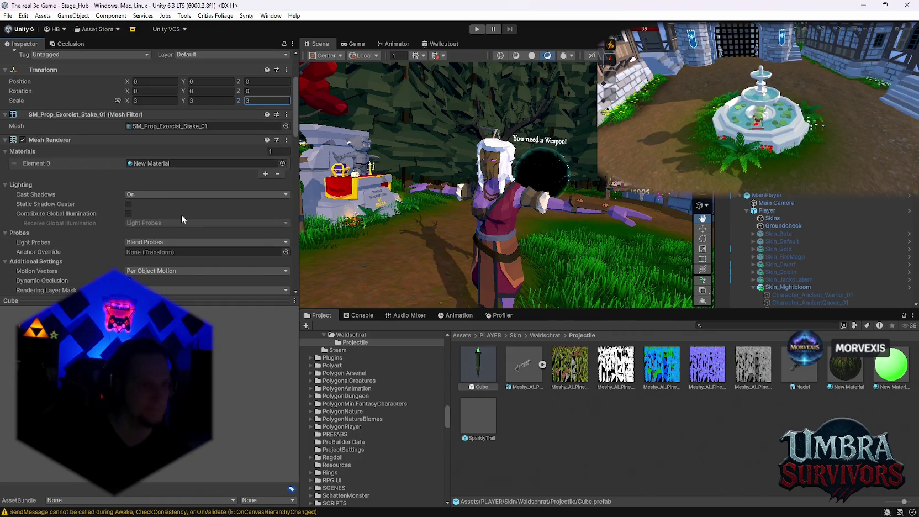
{"action": "scroll", "coordinate": [170, 235], "scroll_direction": "down", "scroll_amount": 2}
{"action": "scroll", "coordinate": [182, 231], "scroll_direction": "down", "scroll_amount": 3}
{"action": "scroll", "coordinate": [190, 231], "scroll_direction": "up", "scroll_amount": 2}
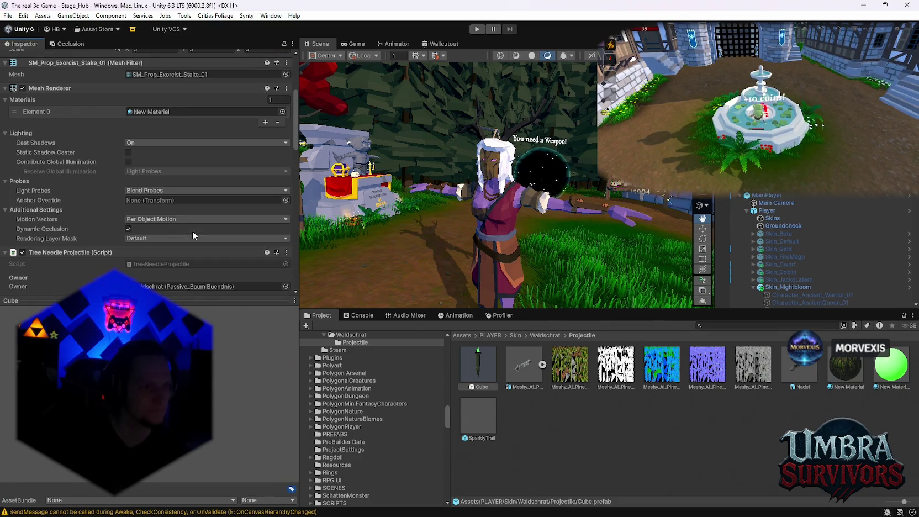
{"action": "scroll", "coordinate": [193, 230], "scroll_direction": "down", "scroll_amount": 9}
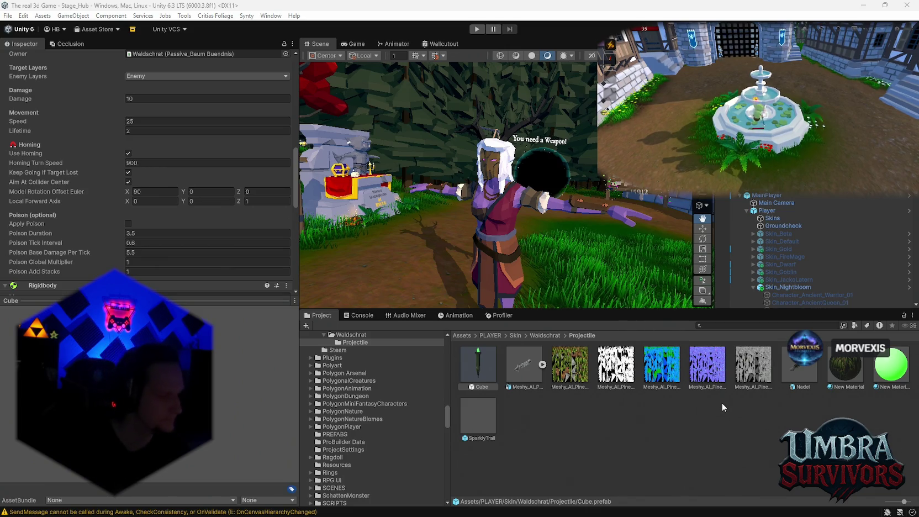
{"action": "scroll", "coordinate": [98, 227], "scroll_direction": "down", "scroll_amount": 3}
{"action": "scroll", "coordinate": [106, 223], "scroll_direction": "up", "scroll_amount": 6}
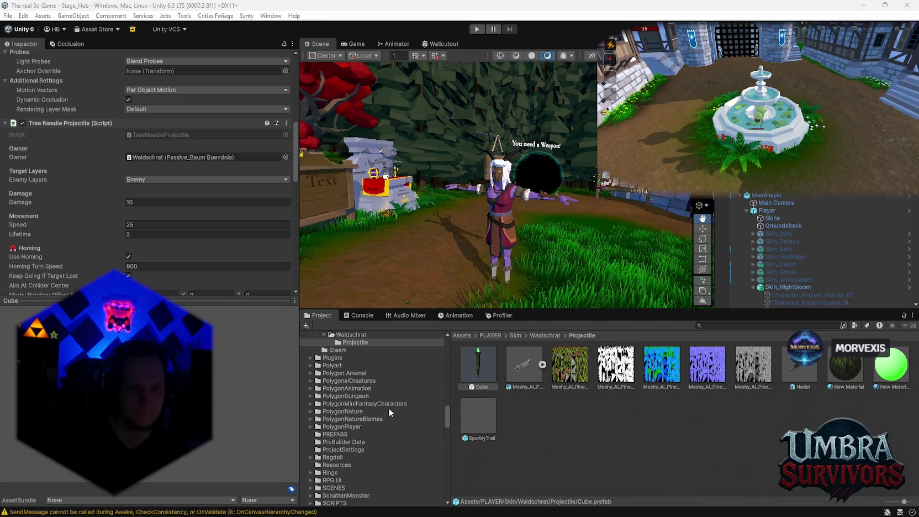
{"action": "scroll", "coordinate": [389, 407], "scroll_direction": "up", "scroll_amount": 3}
{"action": "left_click", "coordinate": [352, 393]}
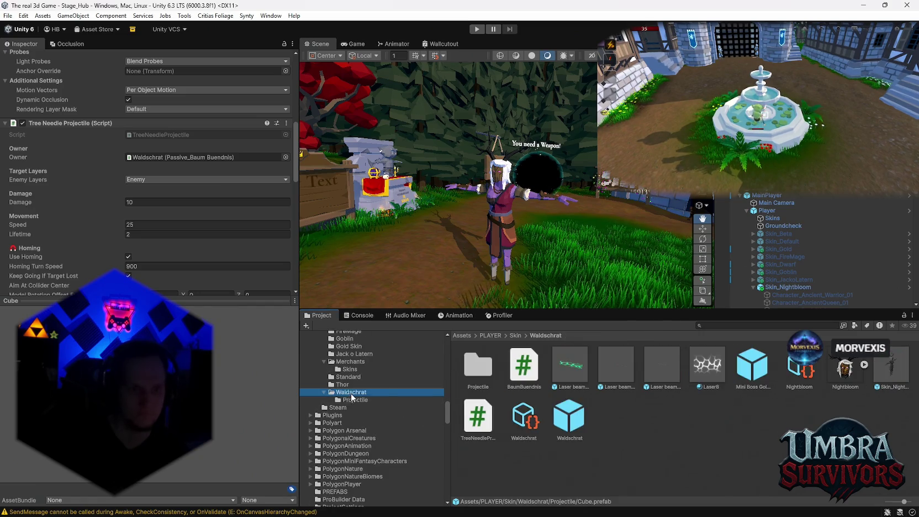
Duplicate the Skin_Nightbloom prefab and rename the copy to 'Wood Sprite'.
{"action": "left_click", "coordinate": [880, 374]}
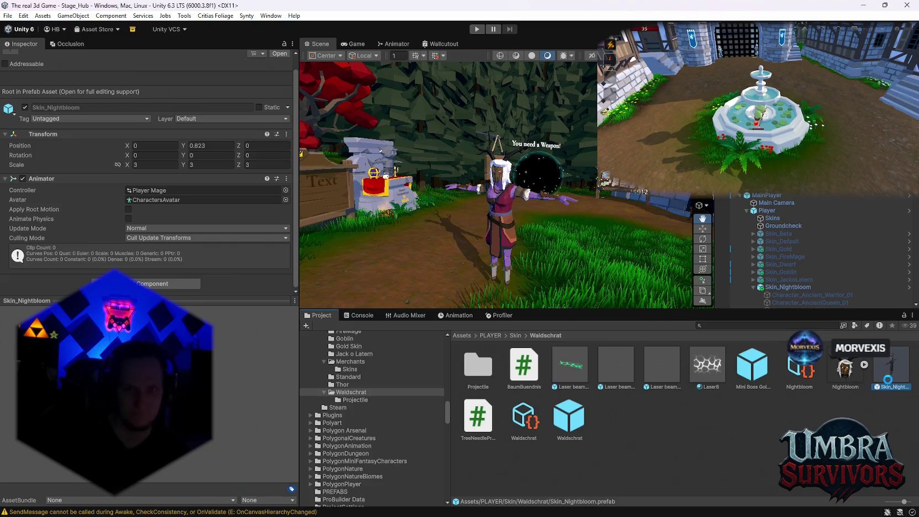
{"action": "key", "text": "ctrl+d"}
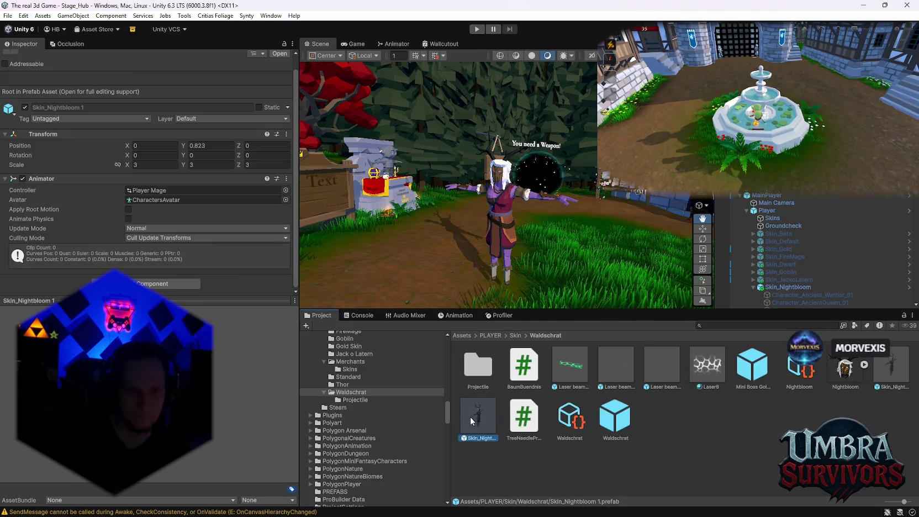
{"action": "right_click", "coordinate": [471, 416]}
{"action": "left_click", "coordinate": [498, 163]}
{"action": "type", "text": "Waldschrat"}
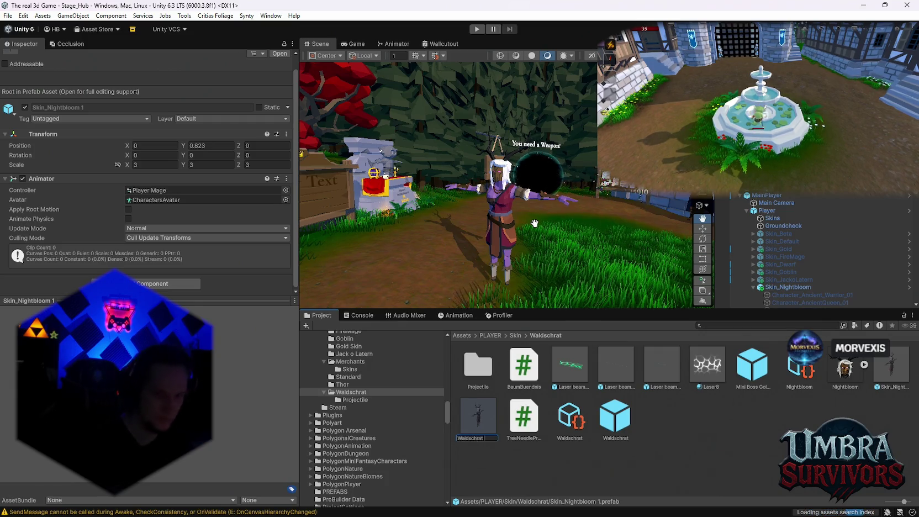
{"action": "key", "text": "BackSpace"}
{"action": "key", "text": "BackSpace"}
{"action": "key", "text": "BackSpace"}
{"action": "type", "text": "Wood"}
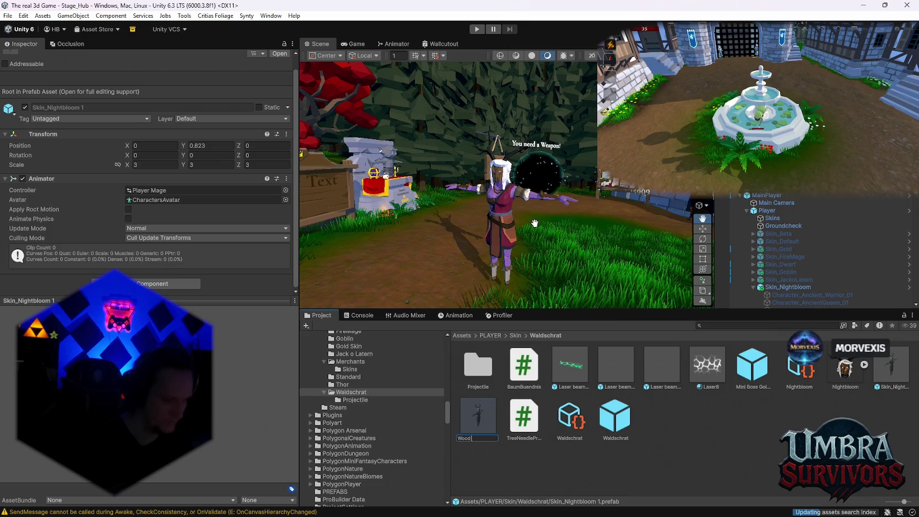
{"action": "type", "text": " Sprite"}
{"action": "key", "text": "Return"}
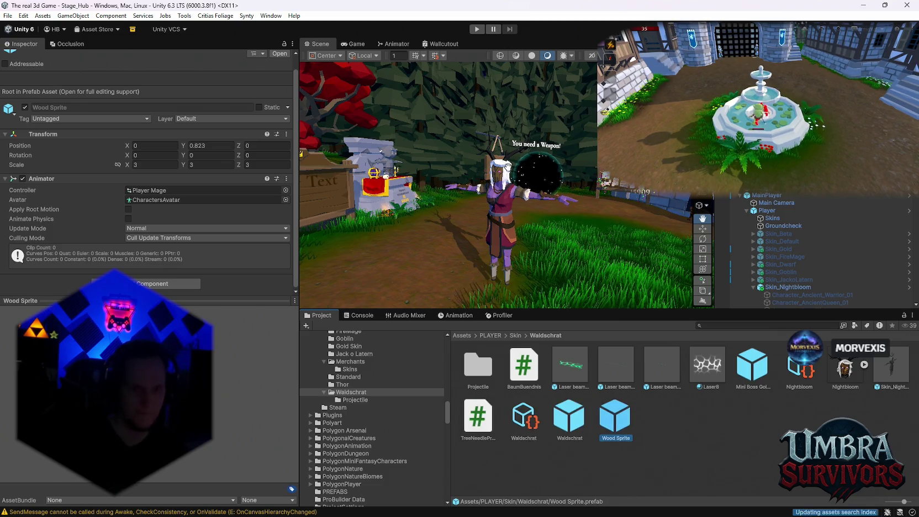
Rename the Wood Sprite prefab to 'Wood Sprite BOSS'.
{"action": "right_click", "coordinate": [612, 416]}
{"action": "left_click", "coordinate": [628, 437]}
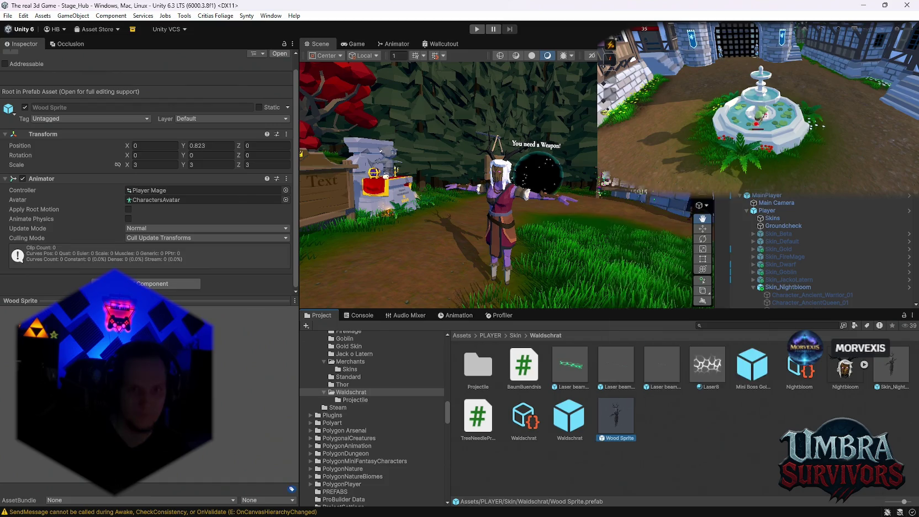
{"action": "type", "text": " BOSS"}
{"action": "key", "text": "Return"}
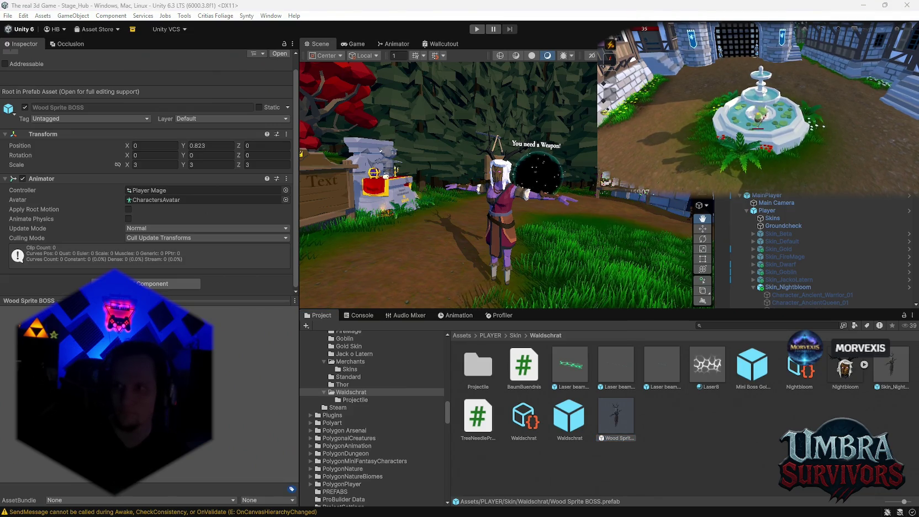
Search the Project for 'endscreen' and open the EndScreen folder.
{"action": "right_click", "coordinate": [713, 449]}
{"action": "left_click", "coordinate": [651, 433]}
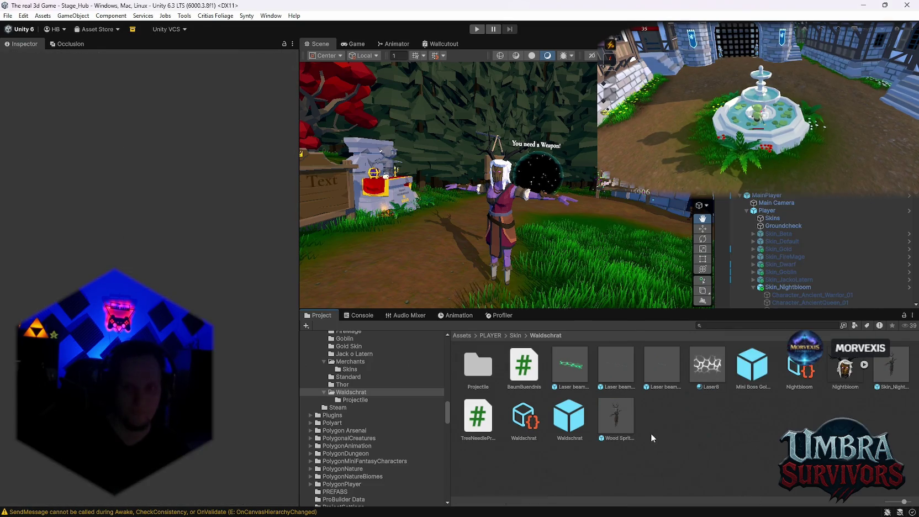
{"action": "left_click", "coordinate": [747, 325]}
{"action": "type", "text": "endscreen"}
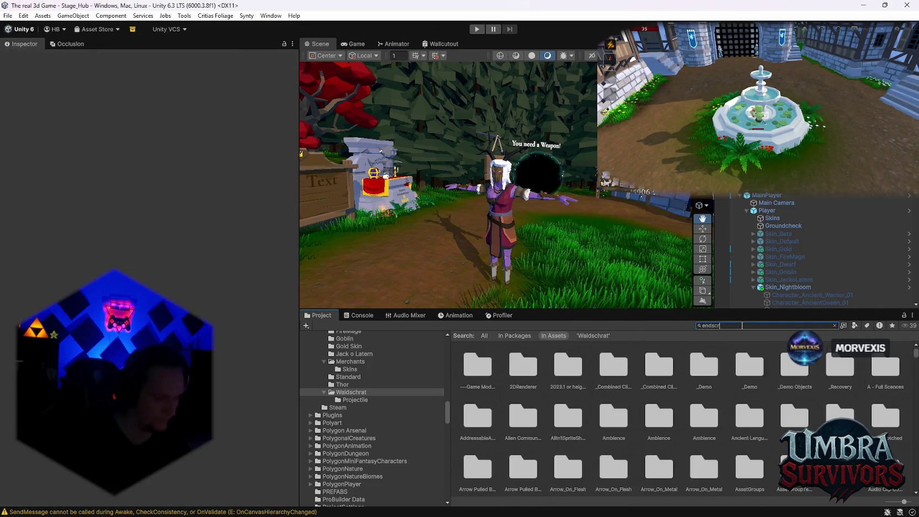
{"action": "double_click", "coordinate": [479, 371]}
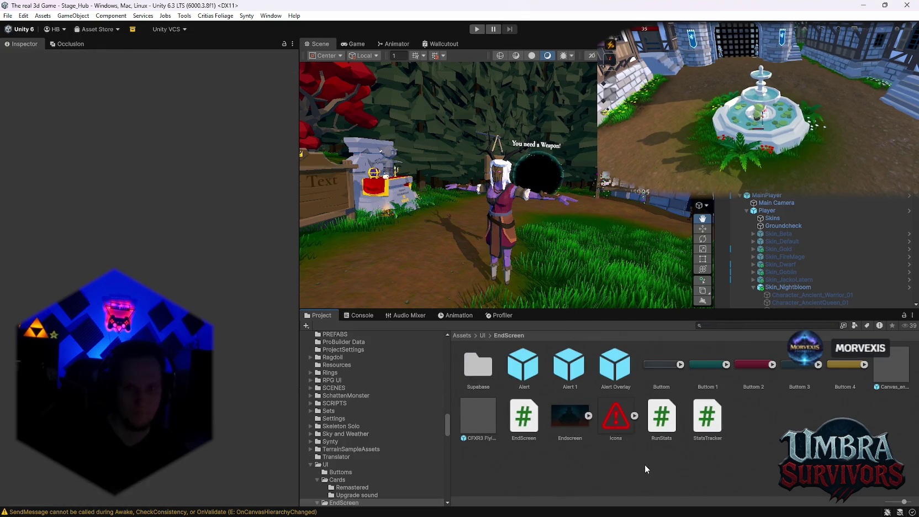
Create an empty C# script named EnemyKillUnlockReporter in the EndScreen folder.
{"action": "right_click", "coordinate": [645, 464]}
{"action": "mouse_move", "coordinate": [691, 182]}
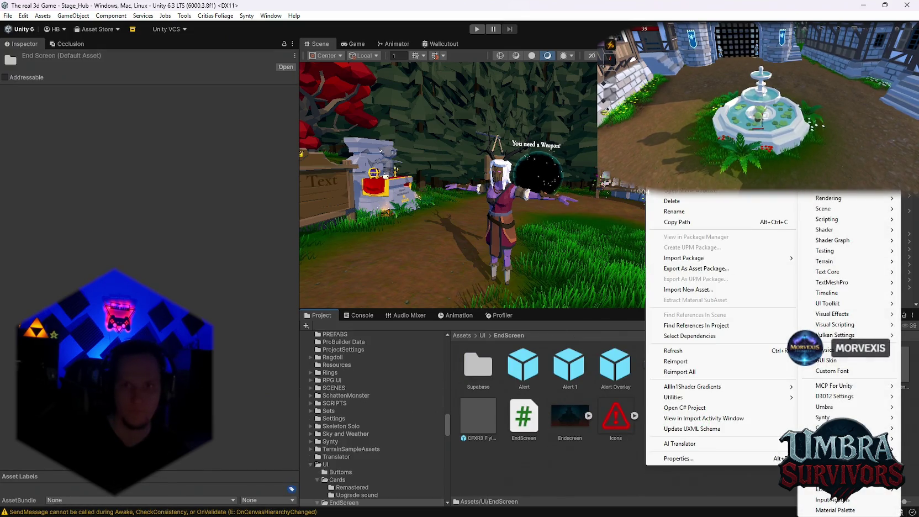
{"action": "mouse_move", "coordinate": [829, 219]}
{"action": "left_click", "coordinate": [719, 240]}
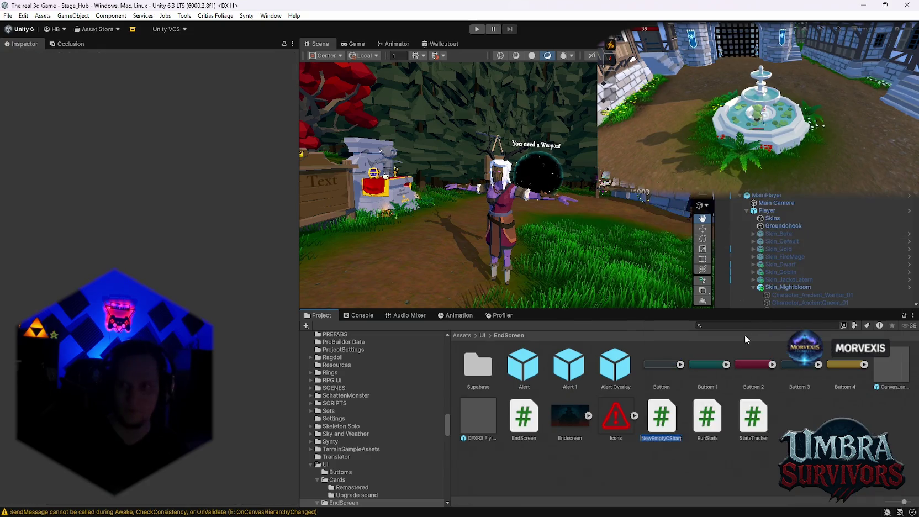
{"action": "type", "text": "IUnlockReporter"}
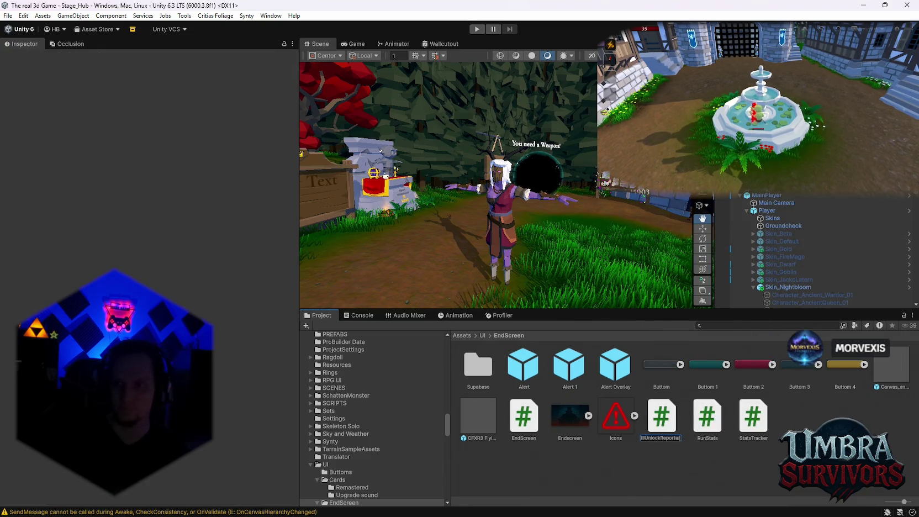
{"action": "key", "text": "Return"}
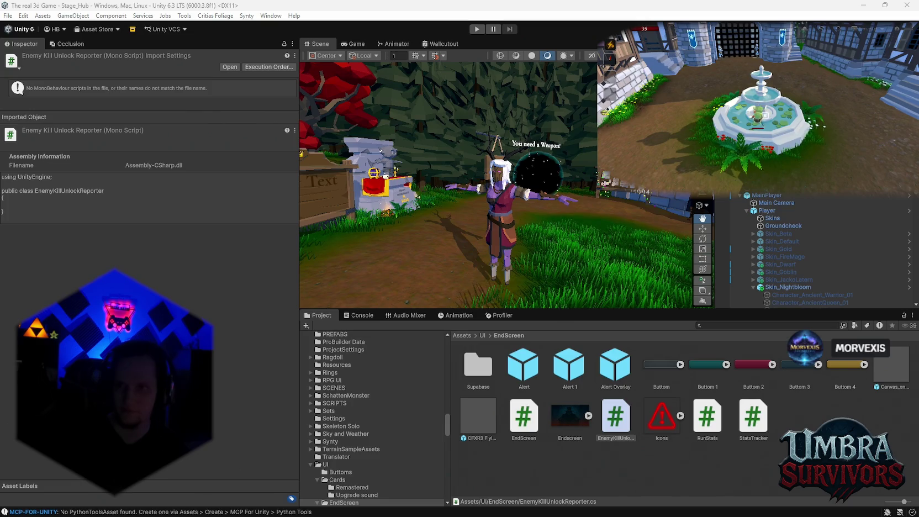
Open the Unlock Manager component's script for editing via Edit Script.
{"action": "scroll", "coordinate": [823, 248], "scroll_direction": "down", "scroll_amount": 5}
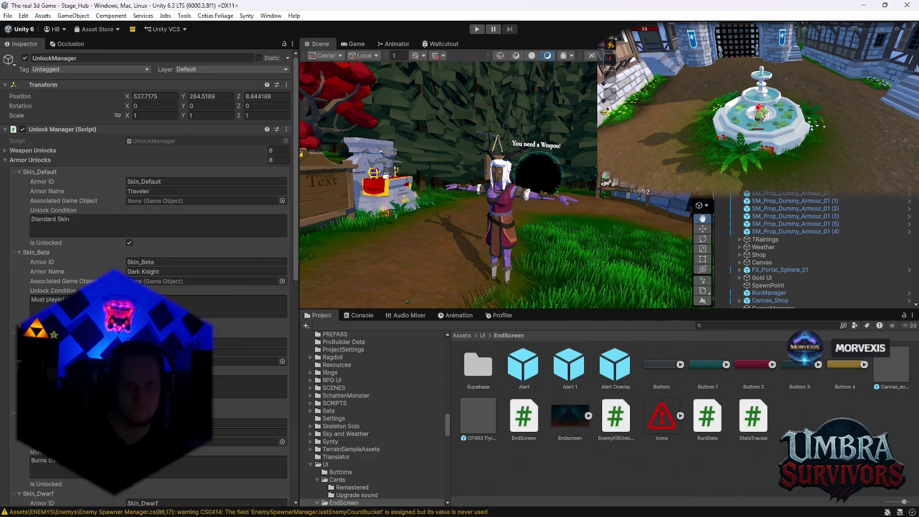
{"action": "left_click", "coordinate": [286, 129]}
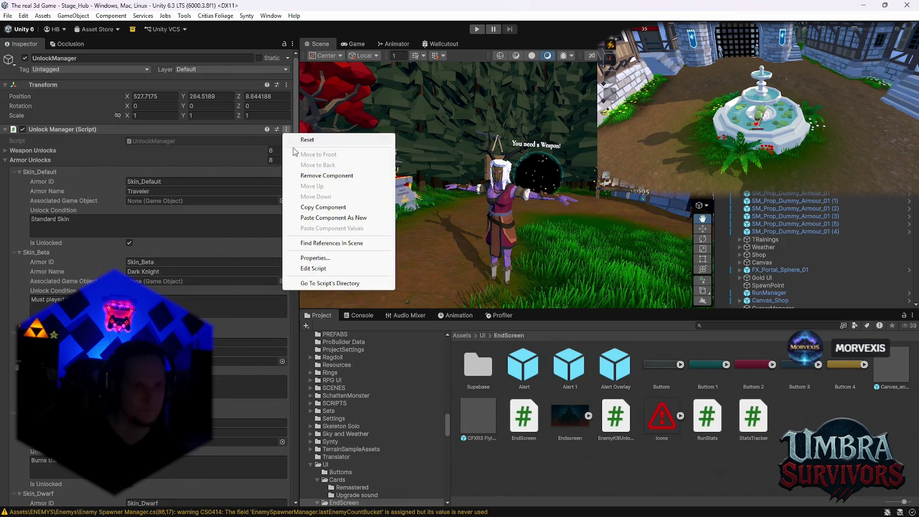
{"action": "left_click", "coordinate": [313, 269]}
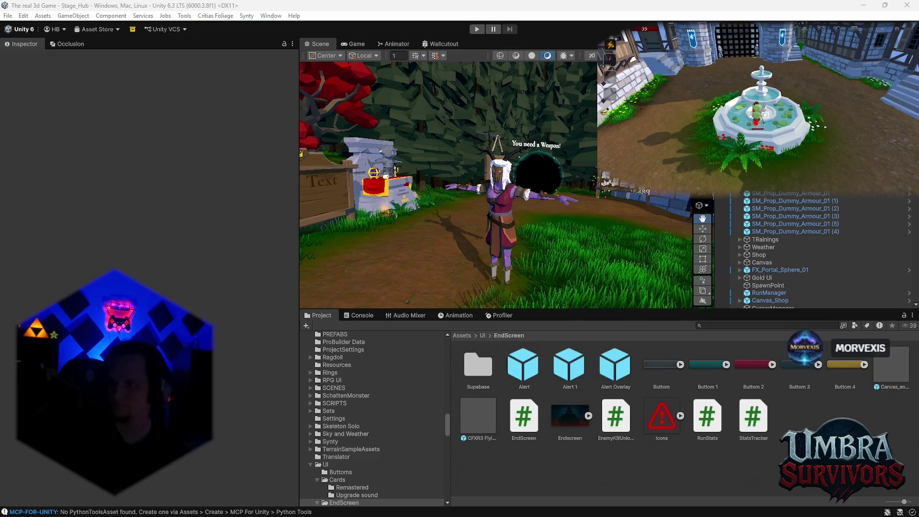
Search the Project for 'enemy', scroll the results, and select the EnemyBase script.
{"action": "left_click", "coordinate": [769, 326]}
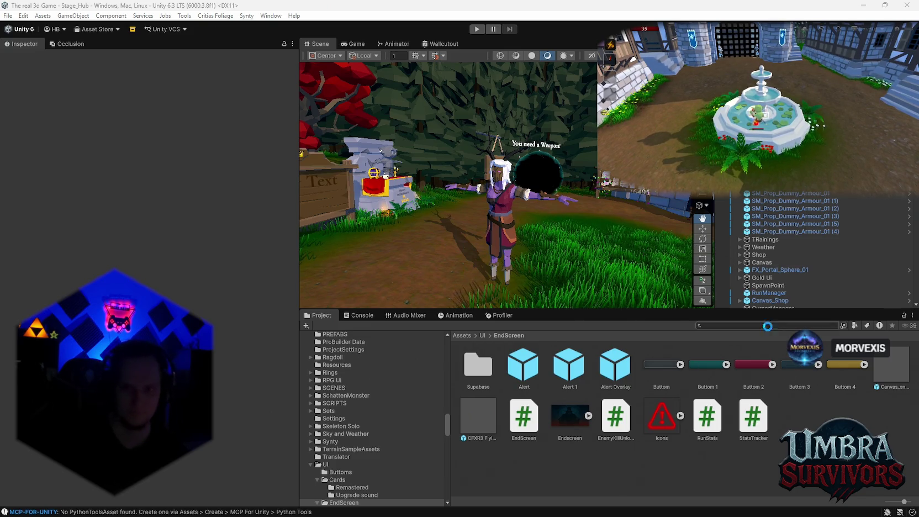
{"action": "type", "text": "enemy"}
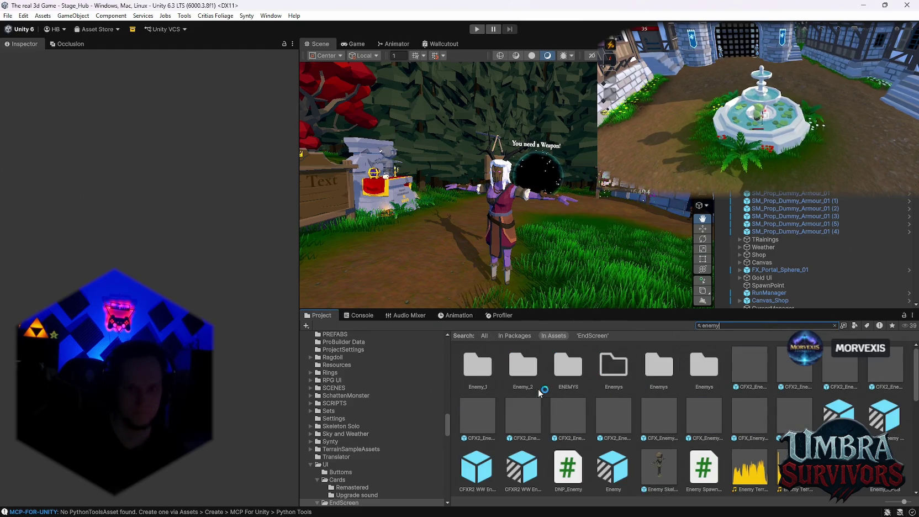
{"action": "scroll", "coordinate": [606, 449], "scroll_direction": "down", "scroll_amount": 3}
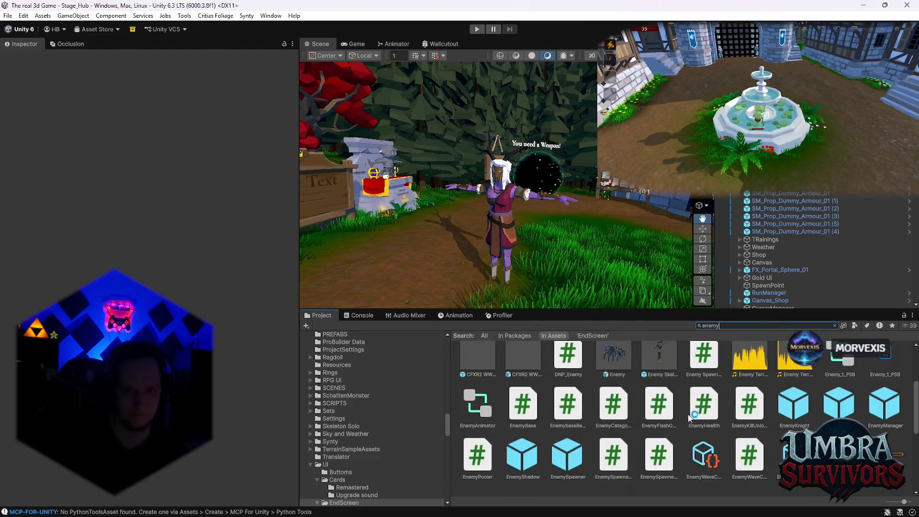
{"action": "left_click", "coordinate": [525, 409]}
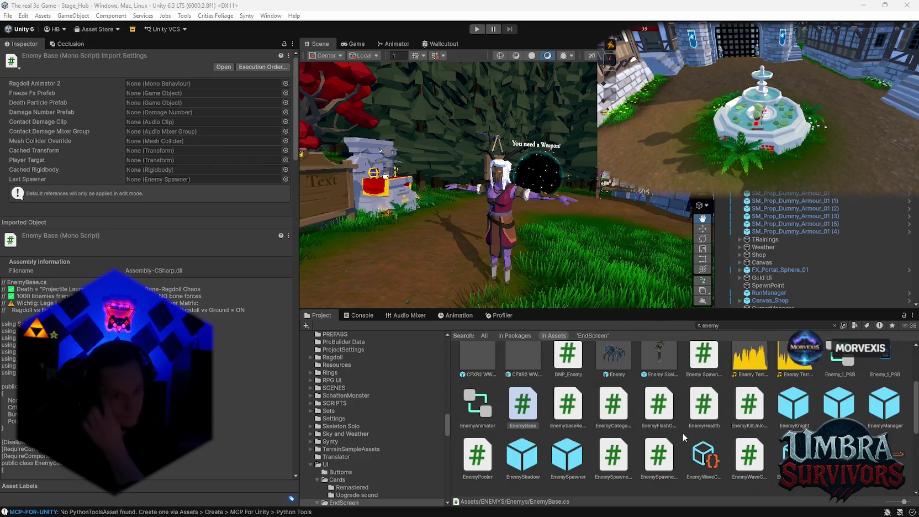
Scroll through the EnemyBase script's source code in the Inspector.
{"action": "scroll", "coordinate": [622, 414], "scroll_direction": "down", "scroll_amount": 2}
{"action": "scroll", "coordinate": [622, 414], "scroll_direction": "up", "scroll_amount": 4}
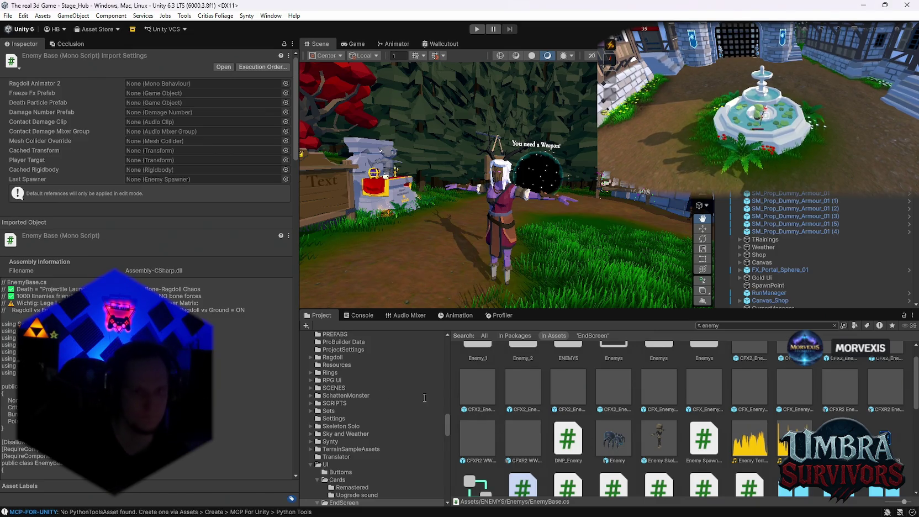
{"action": "scroll", "coordinate": [375, 442], "scroll_direction": "down", "scroll_amount": 3}
{"action": "scroll", "coordinate": [567, 388], "scroll_direction": "up", "scroll_amount": 1}
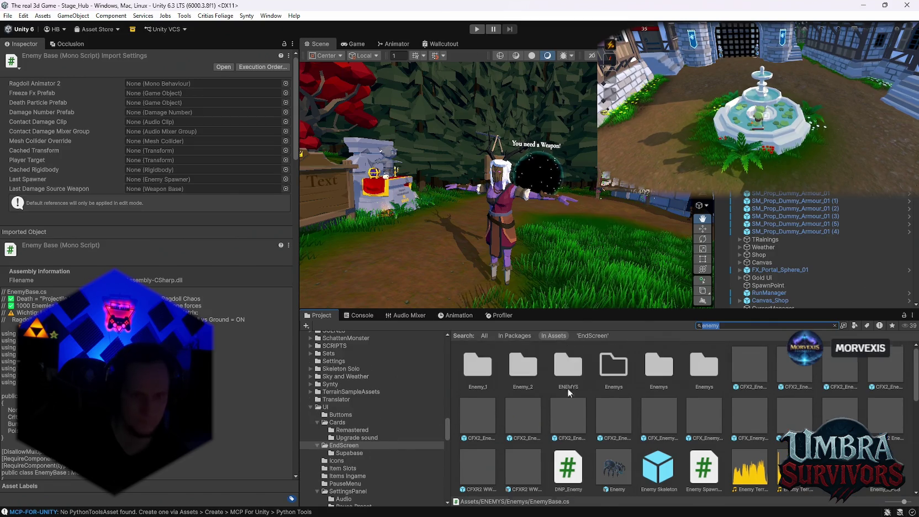
Search for 'endscreen' and open the EndScreen folder.
{"action": "type", "text": "end"}
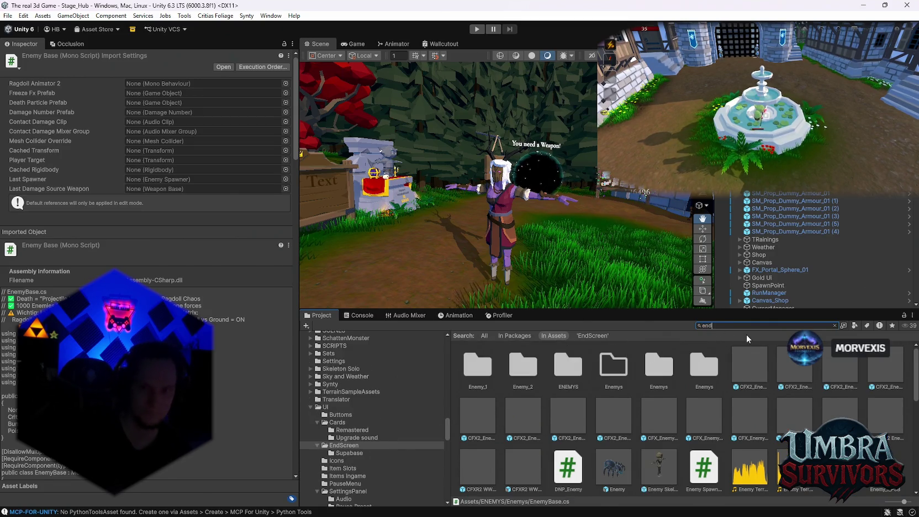
{"action": "type", "text": "screen"}
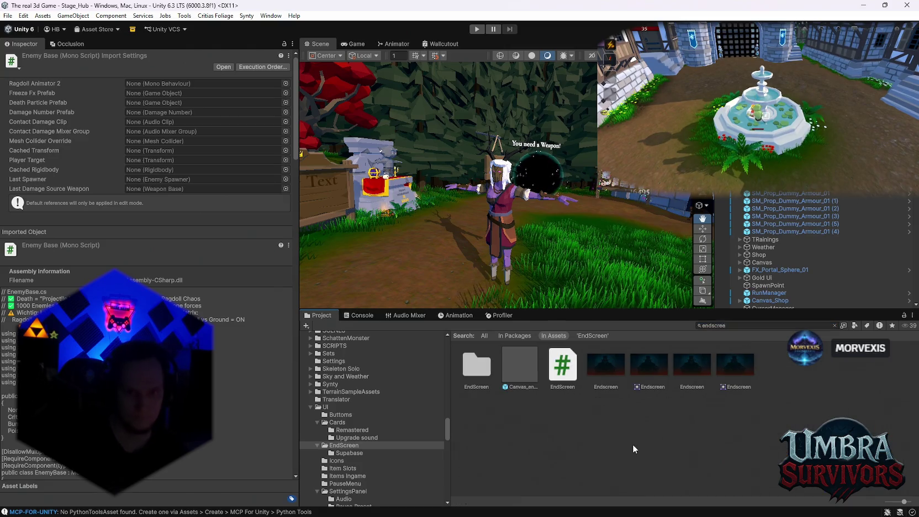
{"action": "right_click", "coordinate": [630, 442]}
{"action": "key", "text": "Escape"}
{"action": "double_click", "coordinate": [475, 363]}
Create an empty C# script named EnemyUnlock there and check the Console for messages.
{"action": "right_click", "coordinate": [572, 432]}
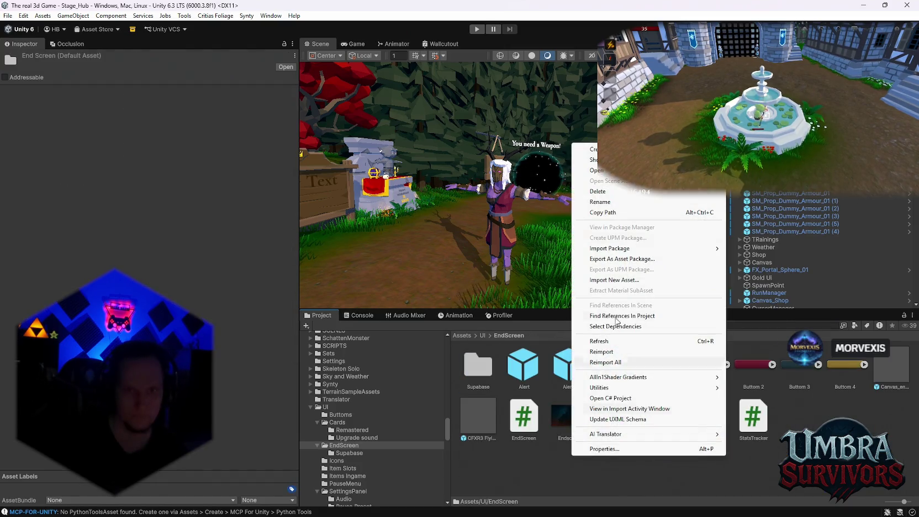
{"action": "mouse_move", "coordinate": [591, 149]}
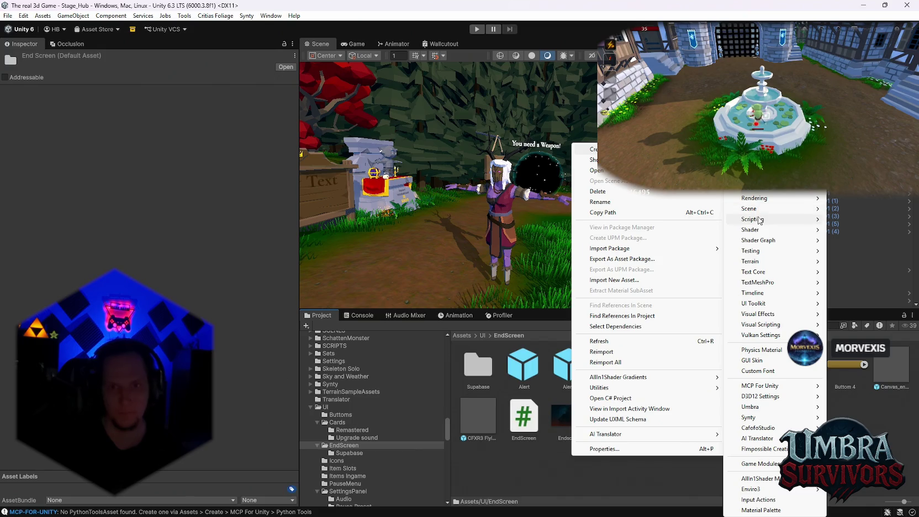
{"action": "mouse_move", "coordinate": [760, 219]}
{"action": "left_click", "coordinate": [712, 240]}
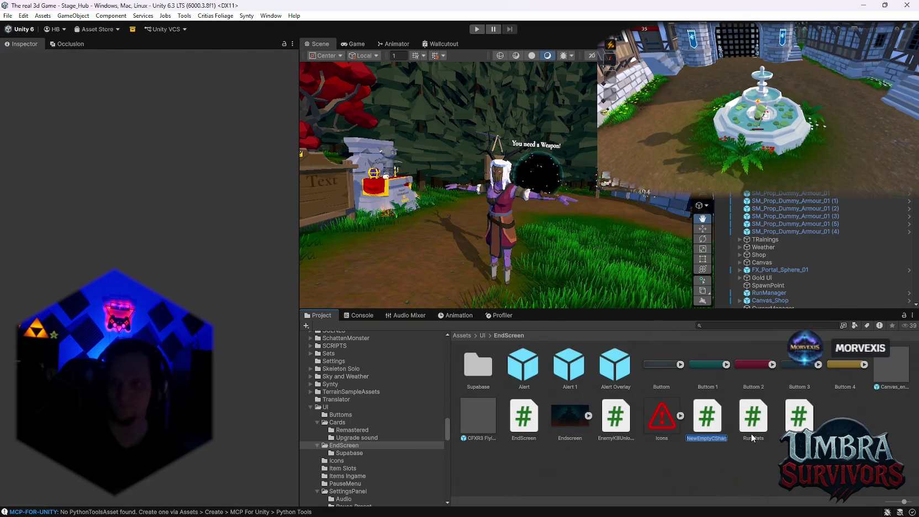
{"action": "type", "text": "Enemy"}
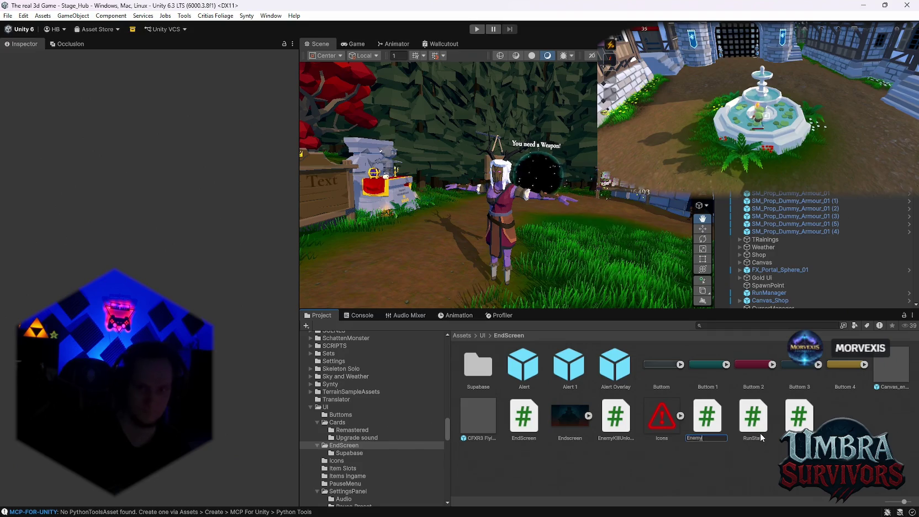
{"action": "type", "text": "Unlock"}
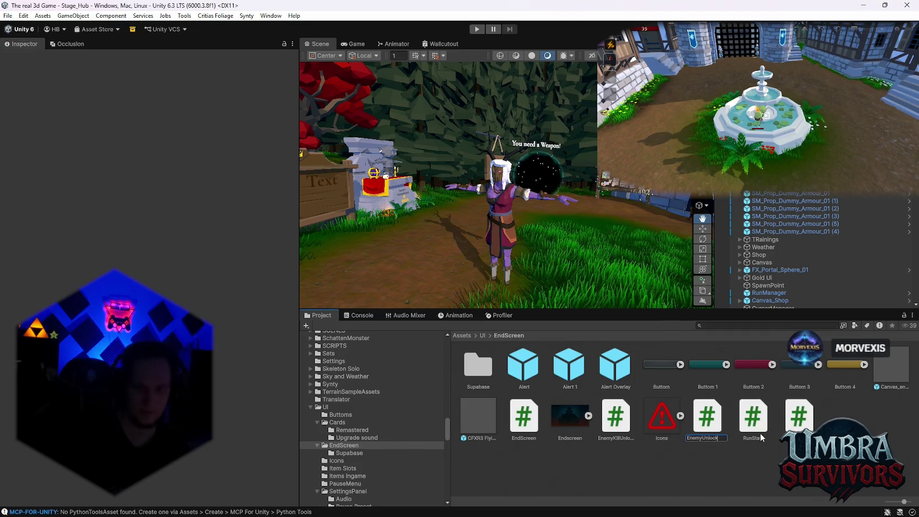
{"action": "key", "text": "Return"}
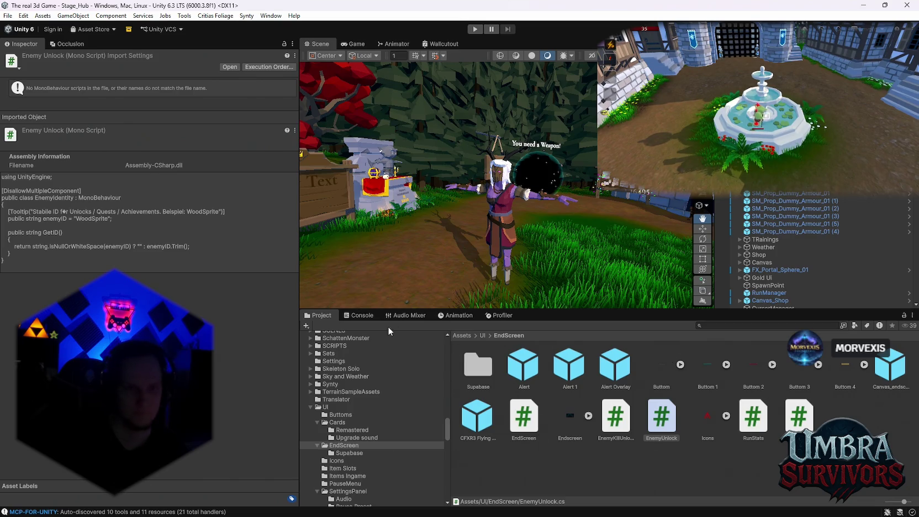
{"action": "left_click", "coordinate": [356, 318]}
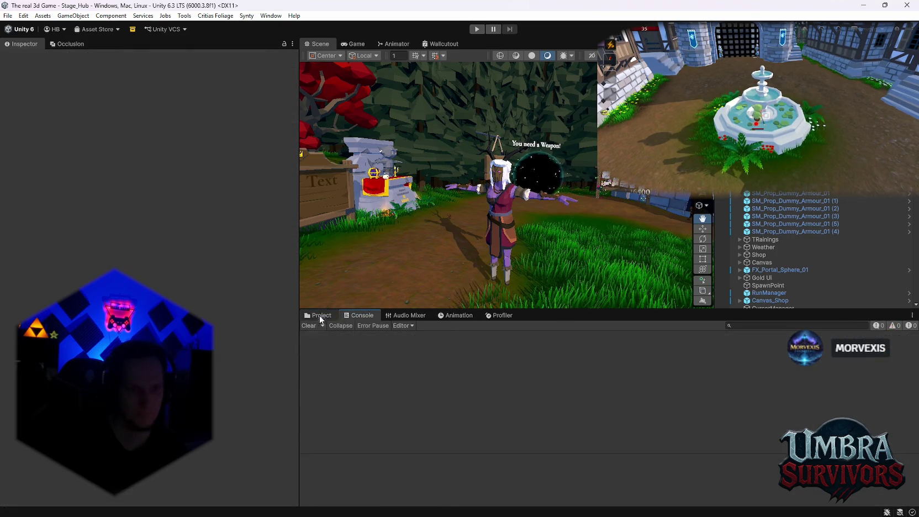
Switch the bottom panel from the Console back to the Project browser.
{"action": "left_click", "coordinate": [321, 317]}
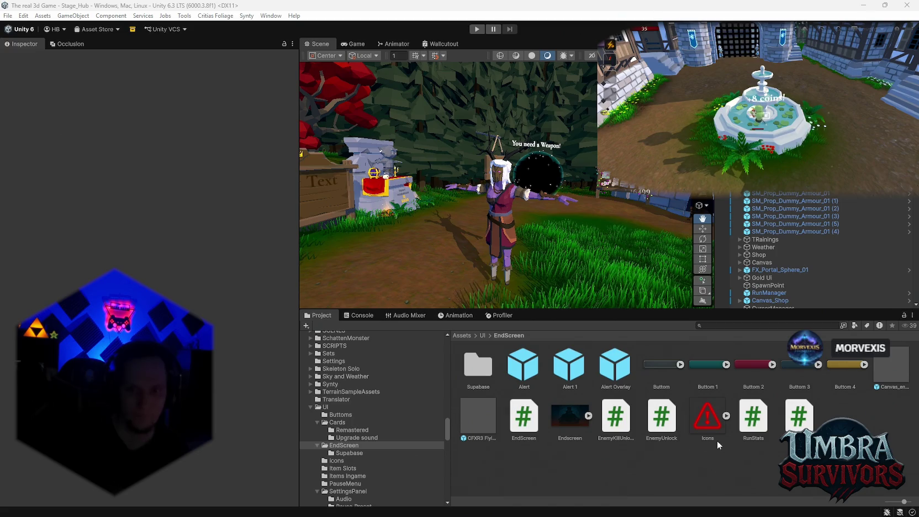
Search for 'walds' and select the Wood Sprite BOSS prefab in the Waldschrat folder.
{"action": "left_click", "coordinate": [717, 325]}
{"action": "type", "text": "walds"}
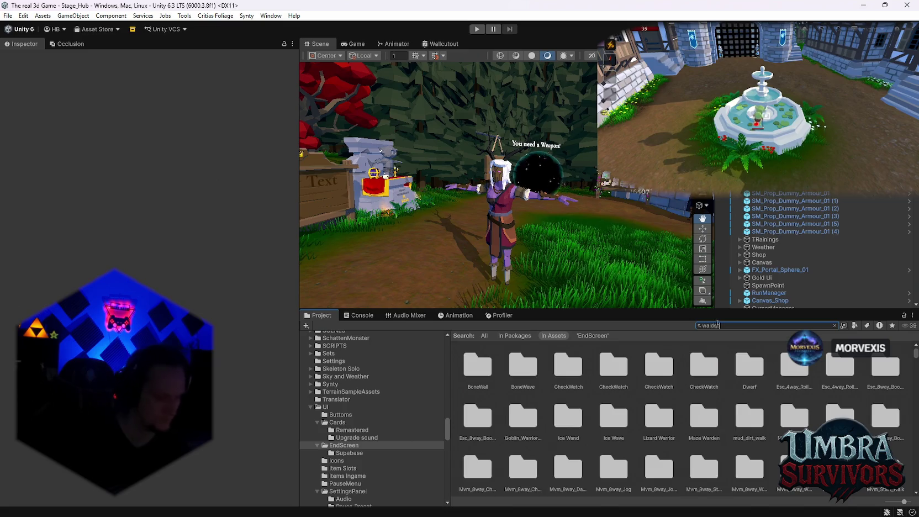
{"action": "double_click", "coordinate": [480, 368]}
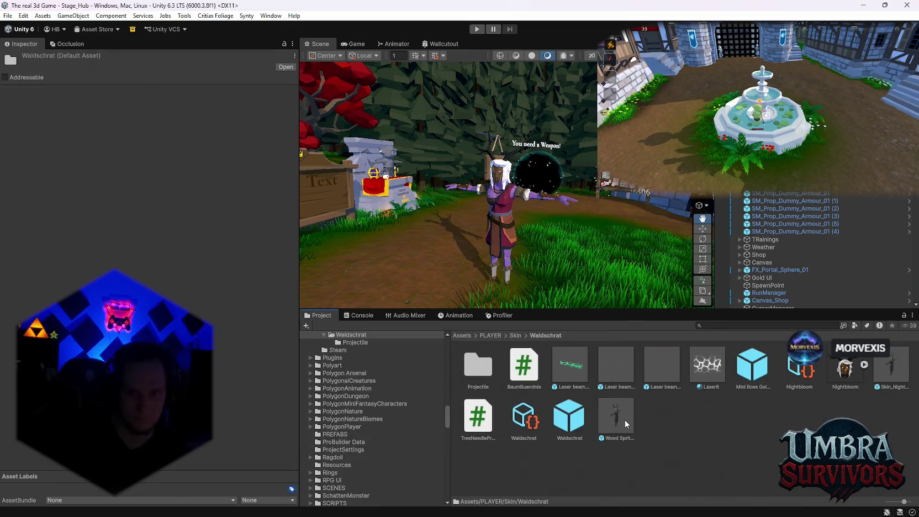
{"action": "left_click", "coordinate": [626, 424]}
Add the Enemy Identity component to the Wood Sprite BOSS prefab.
{"action": "scroll", "coordinate": [174, 237], "scroll_direction": "down", "scroll_amount": 1}
{"action": "left_click", "coordinate": [147, 284]}
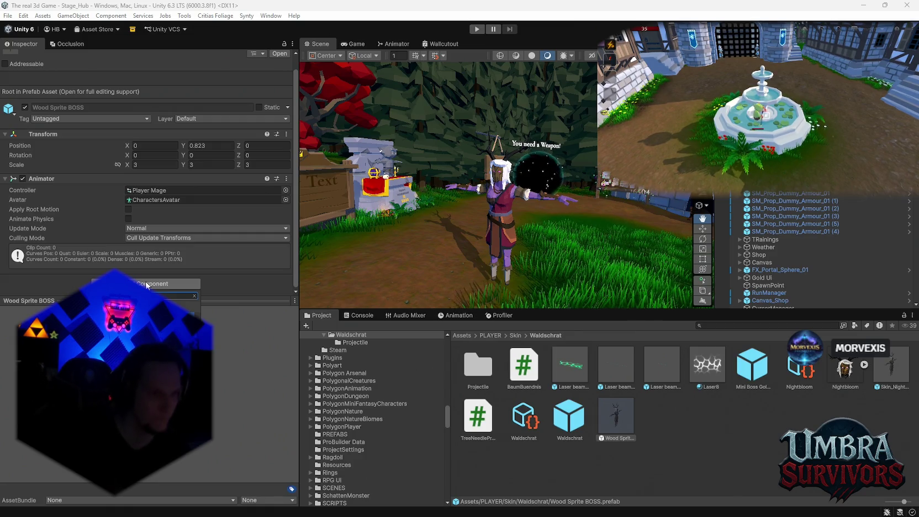
{"action": "type", "text": "Enemy"}
{"action": "key", "text": "Return"}
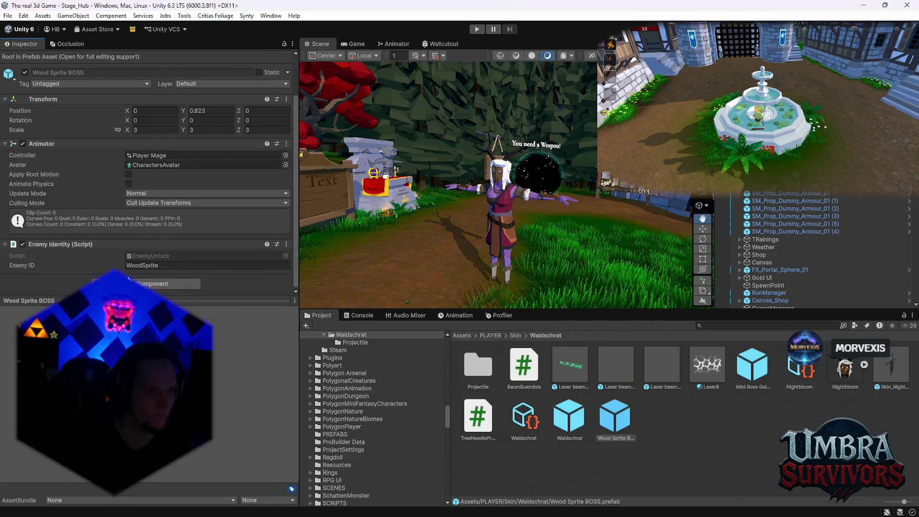
Retry adding a component, dismissing the missing-collider warnings.
{"action": "left_click", "coordinate": [138, 284]}
{"action": "key", "text": "Return"}
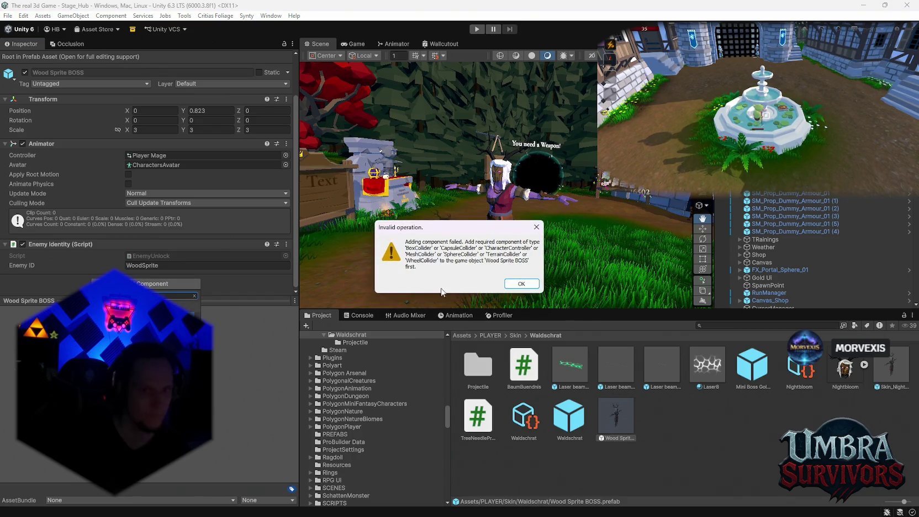
{"action": "left_click", "coordinate": [524, 281]}
{"action": "left_click", "coordinate": [166, 283]}
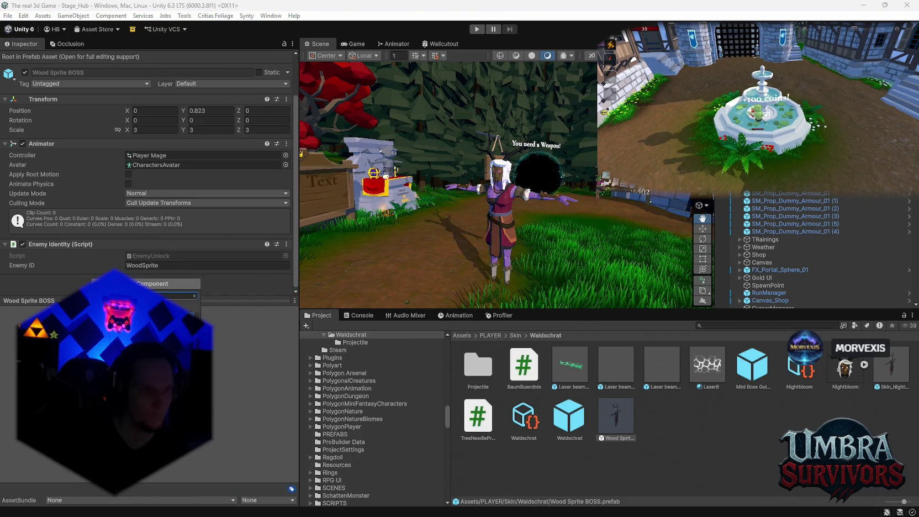
{"action": "key", "text": "Return"}
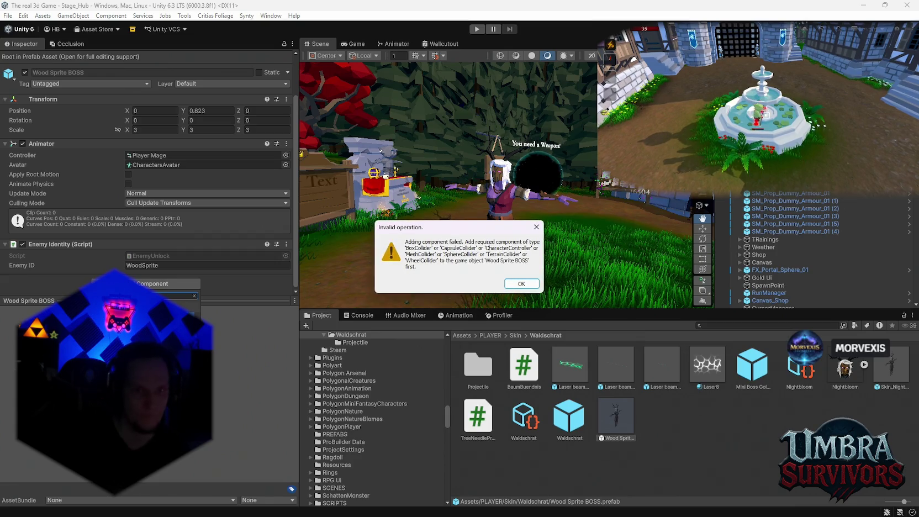
{"action": "left_click", "coordinate": [508, 282]}
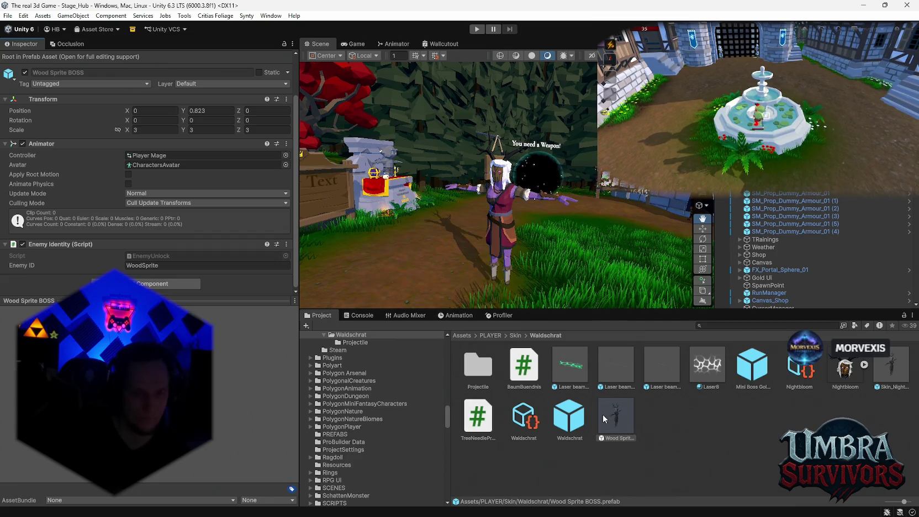
{"action": "right_click", "coordinate": [53, 243]}
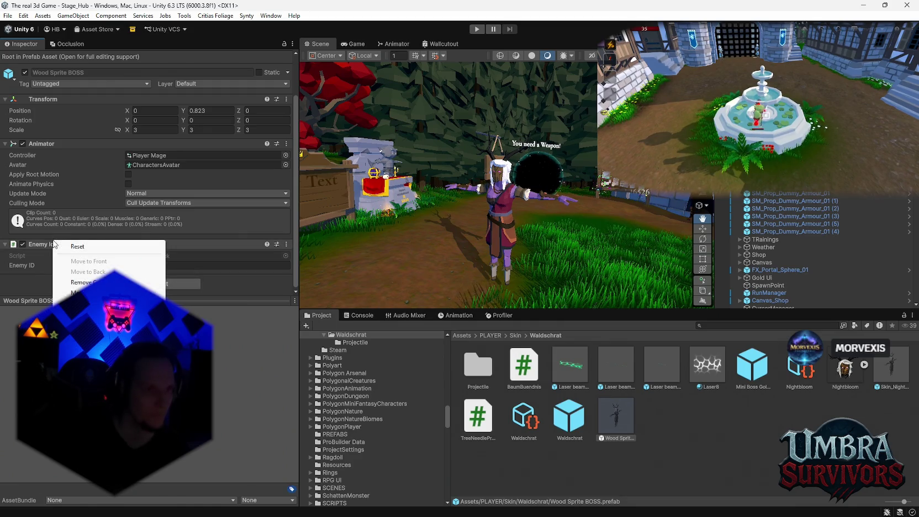
{"action": "left_click", "coordinate": [39, 287]}
Add a Capsule Collider to Wood Sprite BOSS and open the prefab in Prefab Mode.
{"action": "left_click", "coordinate": [166, 284]}
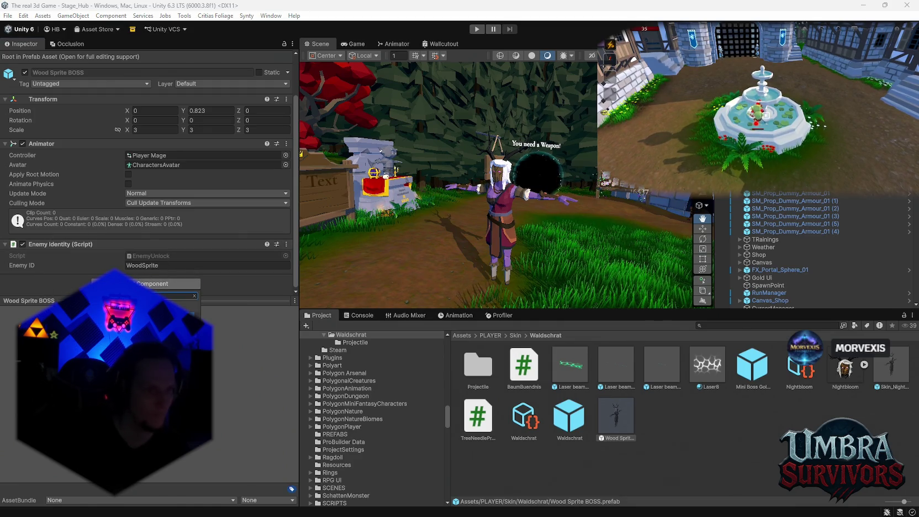
{"action": "type", "text": "capsule"}
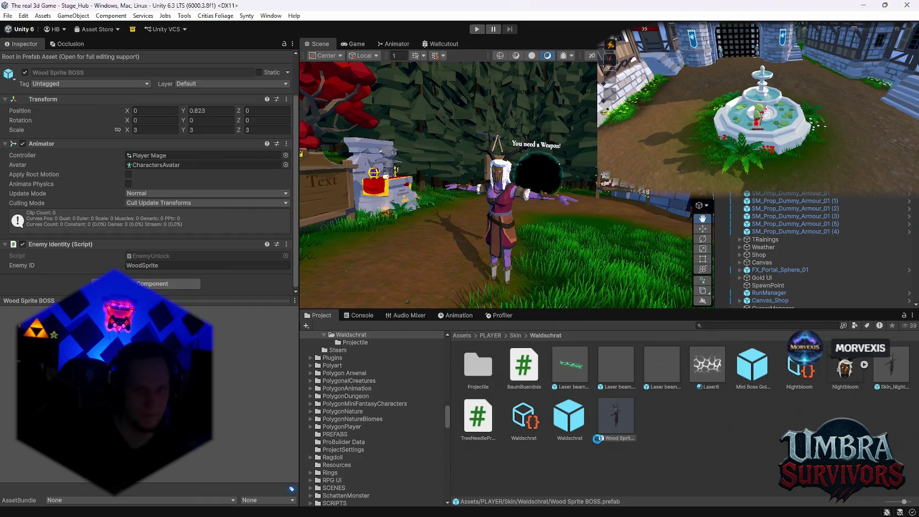
{"action": "key", "text": "Return"}
{"action": "double_click", "coordinate": [614, 421]}
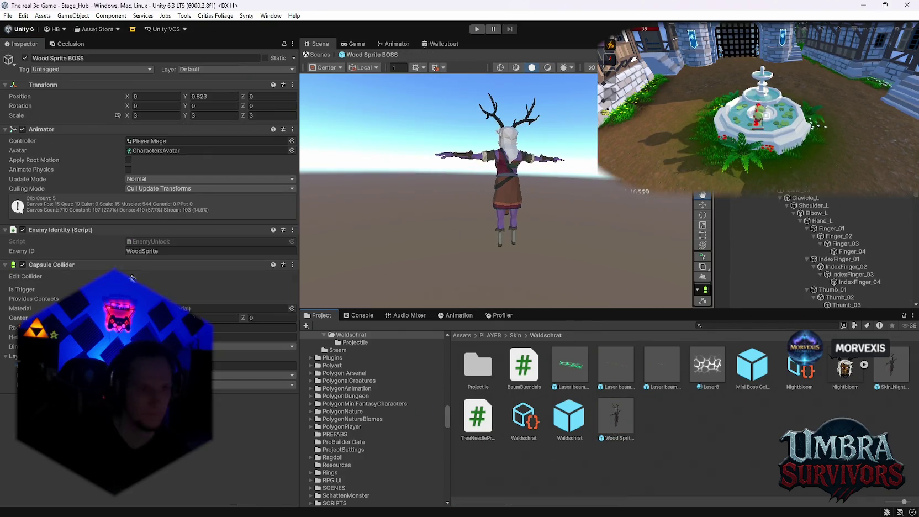
In Prefab Mode, select the child mesh, then the root, and add a Rigidbody component.
{"action": "mouse_move", "coordinate": [489, 201]}
{"action": "left_mouse_down"}
{"action": "mouse_move", "coordinate": [518, 241]}
{"action": "mouse_move", "coordinate": [538, 195]}
{"action": "mouse_move", "coordinate": [497, 199]}
{"action": "mouse_move", "coordinate": [489, 209]}
{"action": "mouse_move", "coordinate": [535, 222]}
{"action": "mouse_move", "coordinate": [526, 168]}
{"action": "mouse_move", "coordinate": [531, 99]}
{"action": "mouse_move", "coordinate": [545, 152]}
{"action": "mouse_move", "coordinate": [517, 248]}
{"action": "mouse_move", "coordinate": [487, 217]}
{"action": "mouse_move", "coordinate": [550, 236]}
{"action": "mouse_move", "coordinate": [546, 206]}
{"action": "mouse_move", "coordinate": [450, 205]}
{"action": "mouse_move", "coordinate": [502, 218]}
{"action": "mouse_move", "coordinate": [490, 212]}
{"action": "mouse_move", "coordinate": [520, 206]}
{"action": "mouse_move", "coordinate": [429, 187]}
{"action": "mouse_move", "coordinate": [495, 233]}
{"action": "left_mouse_up"}
{"action": "left_click", "coordinate": [478, 216]}
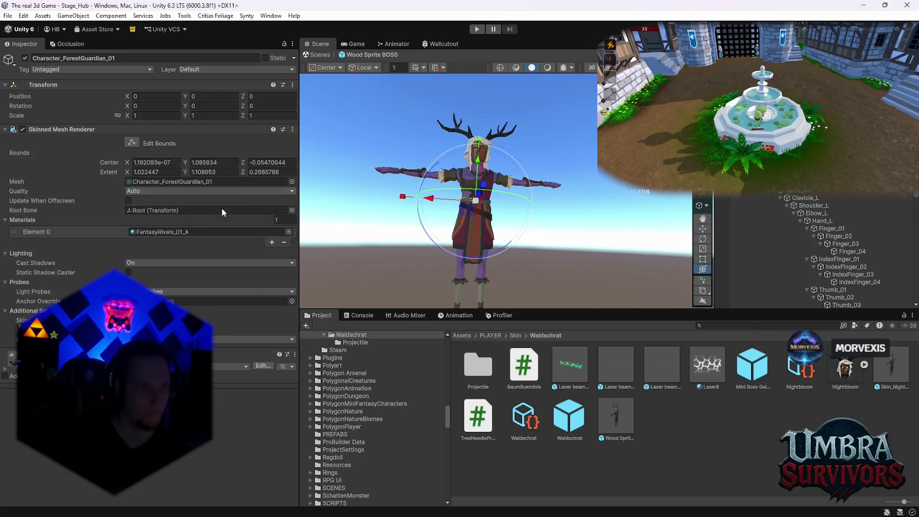
{"action": "left_click_drag", "start_coordinate": [448, 145], "coordinate": [468, 208]}
{"action": "left_click", "coordinate": [470, 210]}
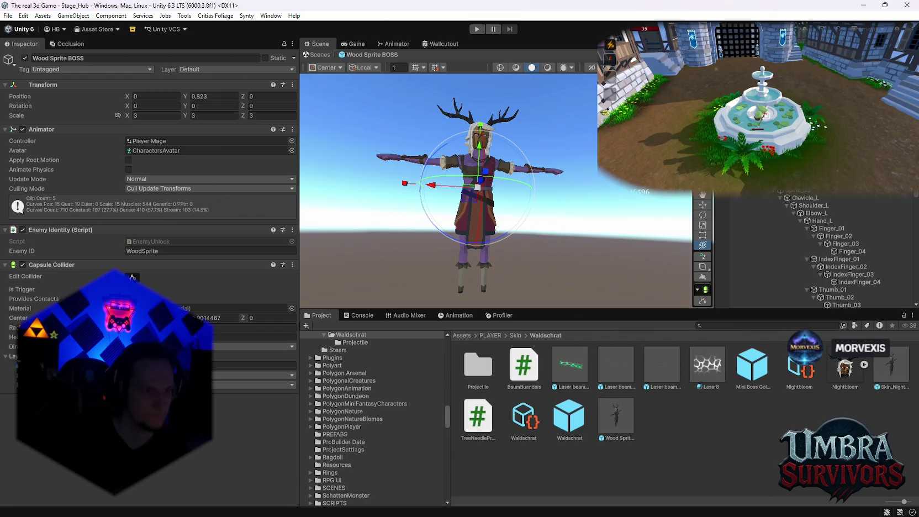
{"action": "left_click", "coordinate": [149, 406]}
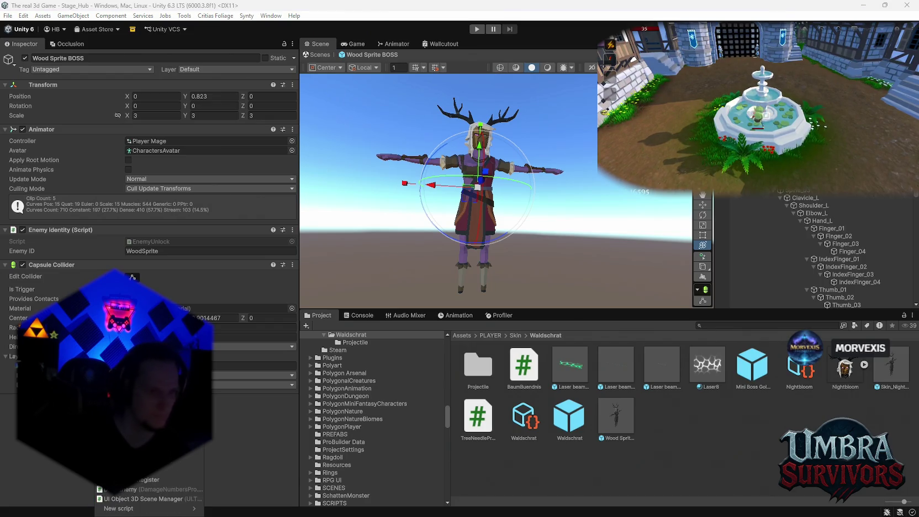
{"action": "key", "text": "Return"}
Set the boss's Enemy Base Max Health to 40000 and Move Speed to 10.
{"action": "scroll", "coordinate": [149, 276], "scroll_direction": "down", "scroll_amount": 6}
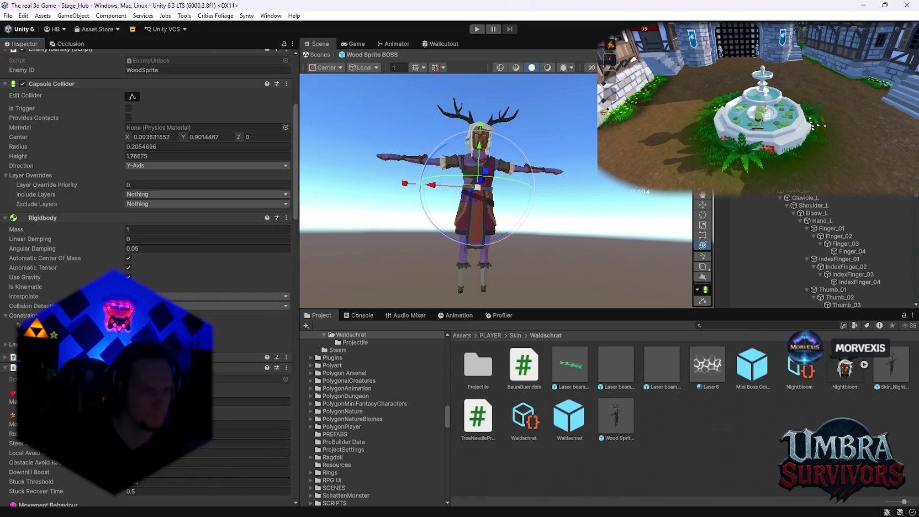
{"action": "scroll", "coordinate": [149, 276], "scroll_direction": "down", "scroll_amount": 5}
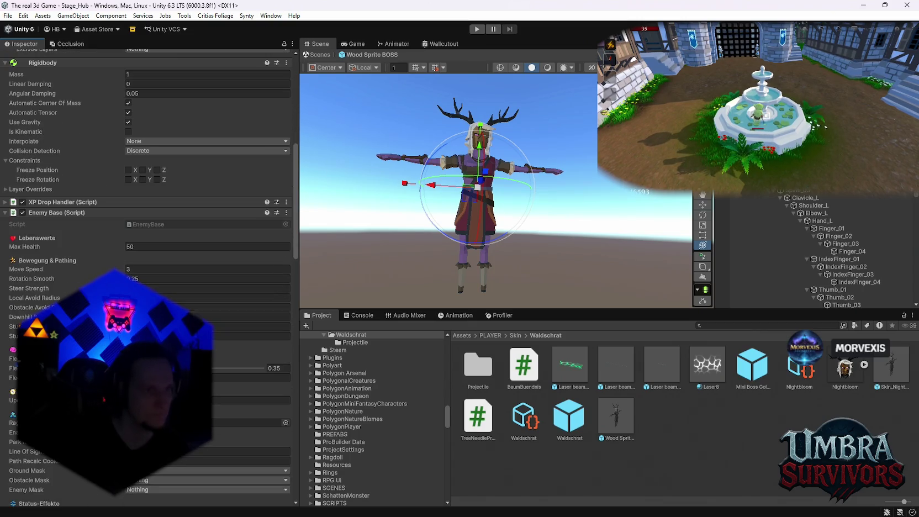
{"action": "scroll", "coordinate": [155, 265], "scroll_direction": "down", "scroll_amount": 1}
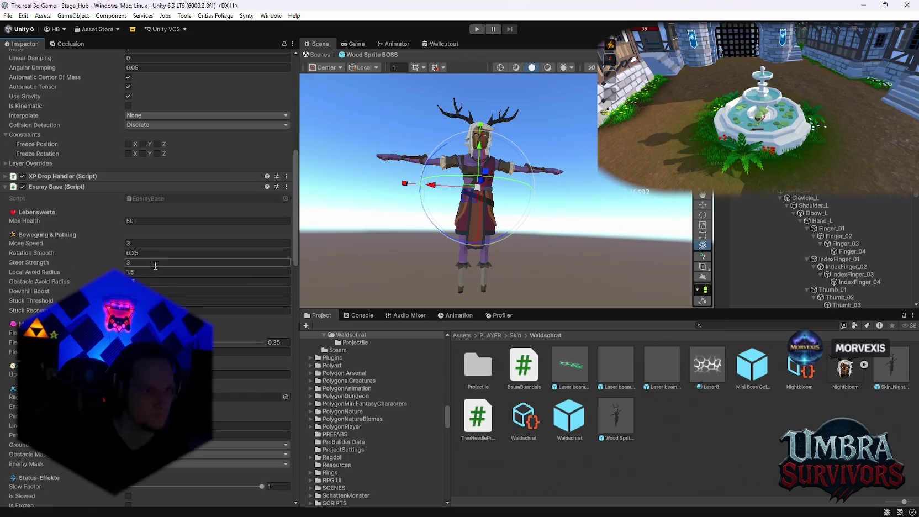
{"action": "left_click", "coordinate": [146, 221]}
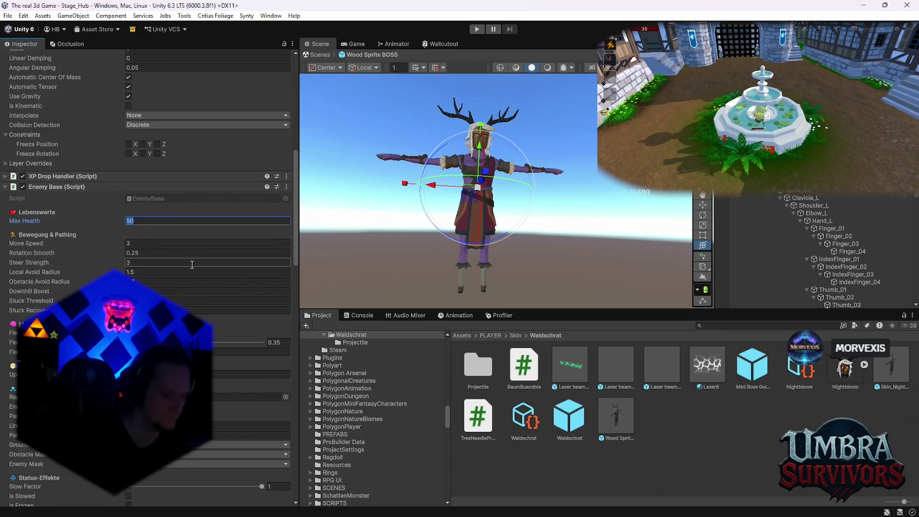
{"action": "type", "text": "40"}
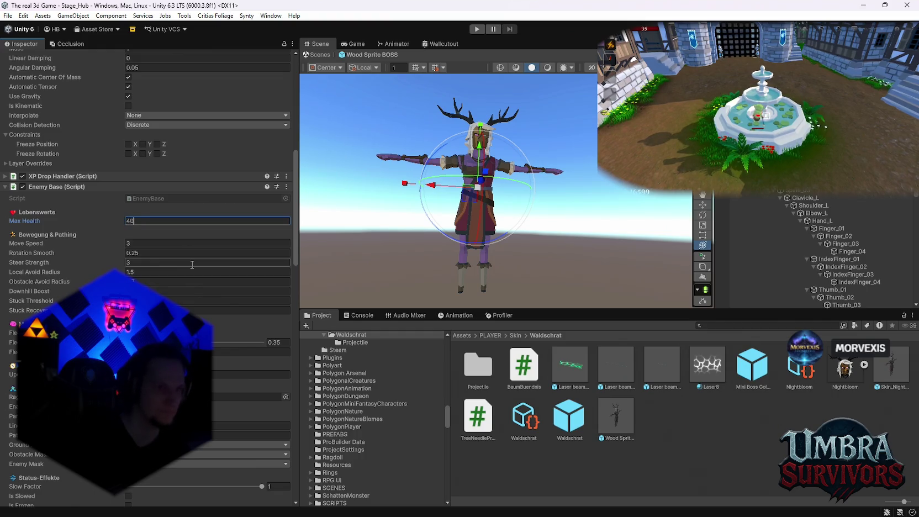
{"action": "type", "text": "000"}
{"action": "left_click", "coordinate": [170, 242]}
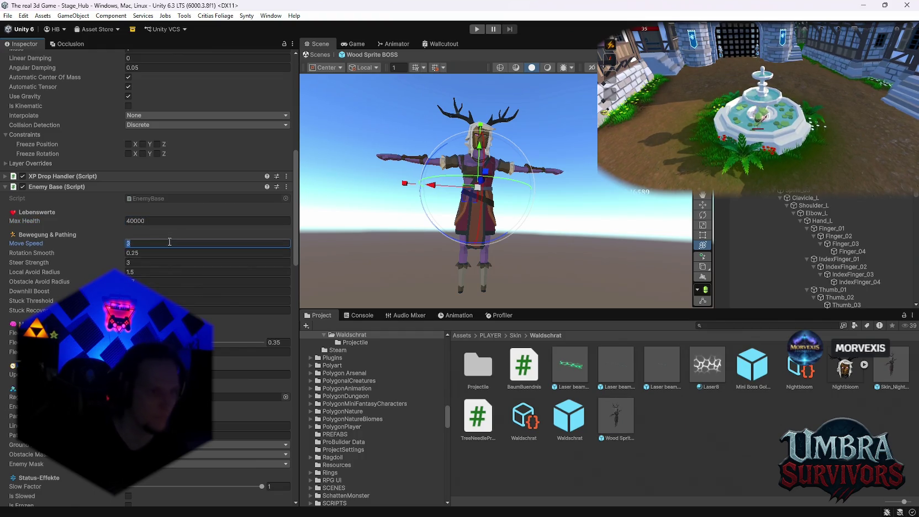
{"action": "type", "text": "10"}
{"action": "key", "text": "Return"}
Scroll through the remaining boss components and focus the Project search field.
{"action": "scroll", "coordinate": [170, 242], "scroll_direction": "down", "scroll_amount": 2}
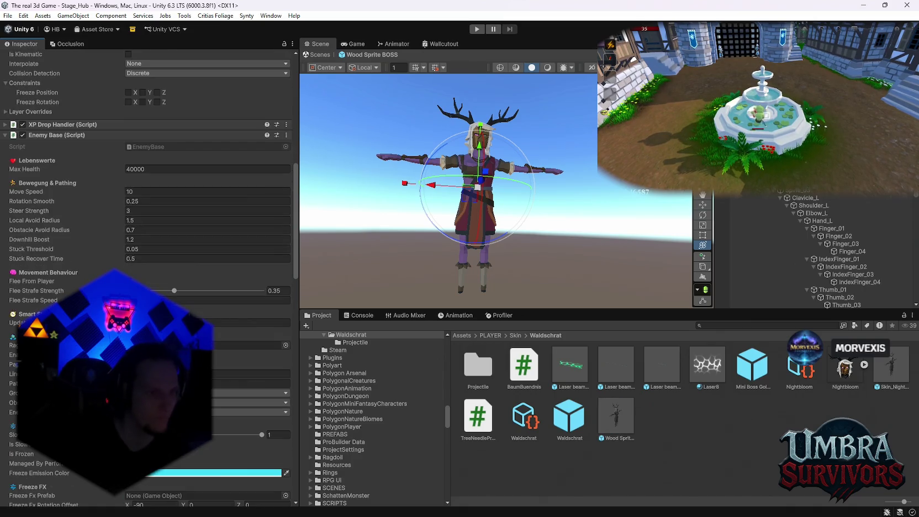
{"action": "scroll", "coordinate": [151, 279], "scroll_direction": "down", "scroll_amount": 4}
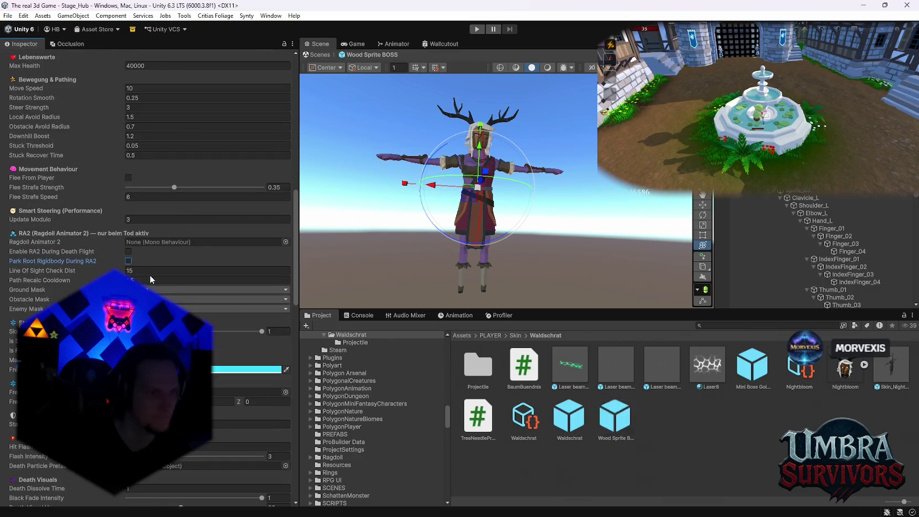
{"action": "scroll", "coordinate": [173, 286], "scroll_direction": "down", "scroll_amount": 2}
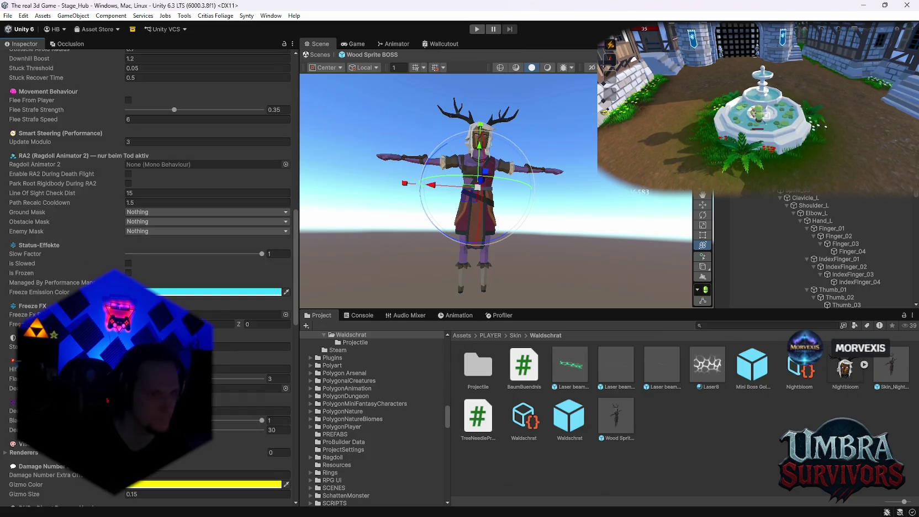
{"action": "scroll", "coordinate": [154, 276], "scroll_direction": "down", "scroll_amount": 2}
{"action": "scroll", "coordinate": [153, 277], "scroll_direction": "down", "scroll_amount": 2}
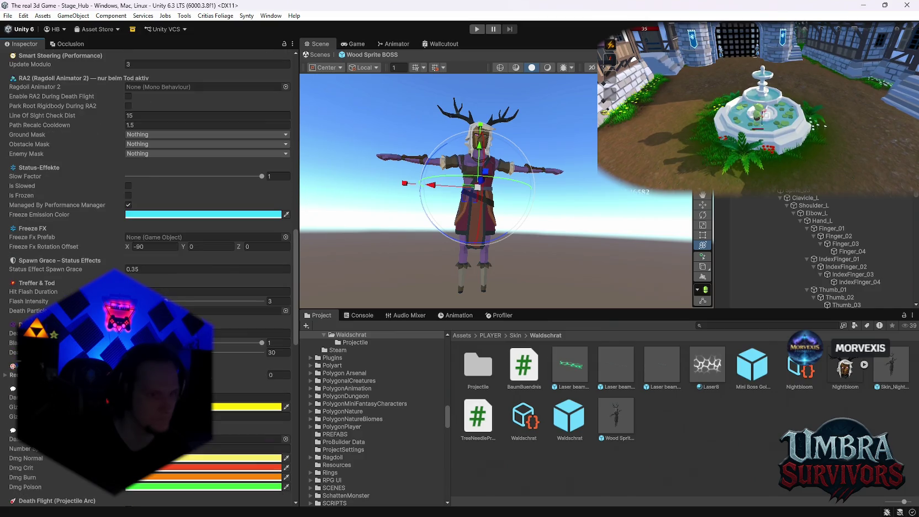
{"action": "scroll", "coordinate": [154, 276], "scroll_direction": "up", "scroll_amount": 12}
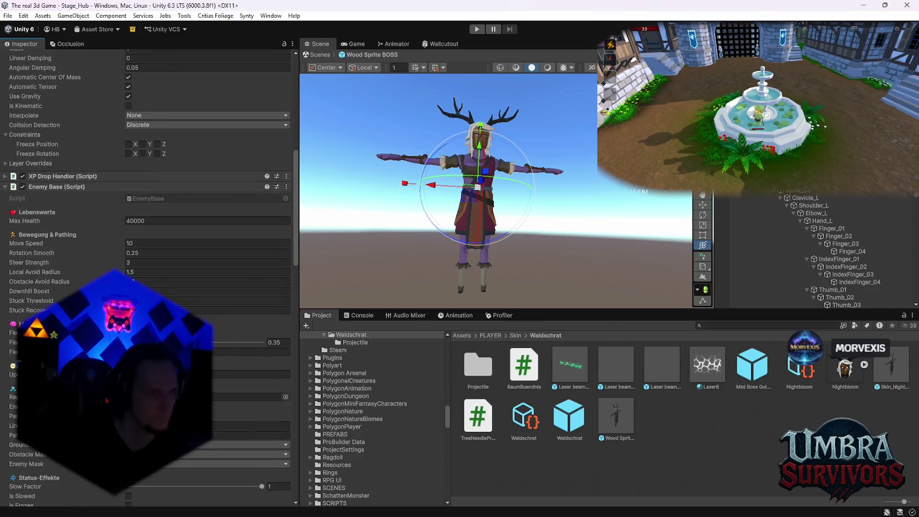
{"action": "left_click", "coordinate": [718, 326]}
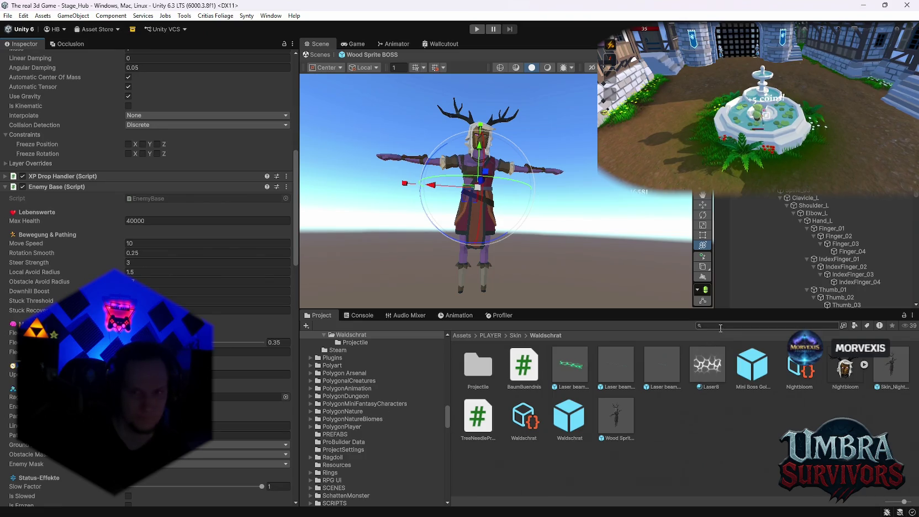
Search the Project for 'maze ward' and copy the Maze Warden's Enemy Base component.
{"action": "type", "text": "maze ward"}
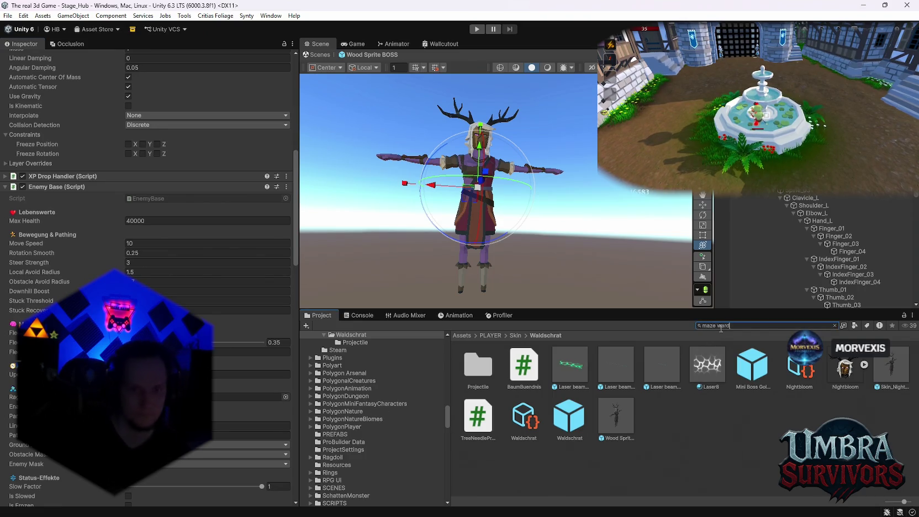
{"action": "left_click", "coordinate": [519, 365]}
{"action": "right_click", "coordinate": [77, 213]}
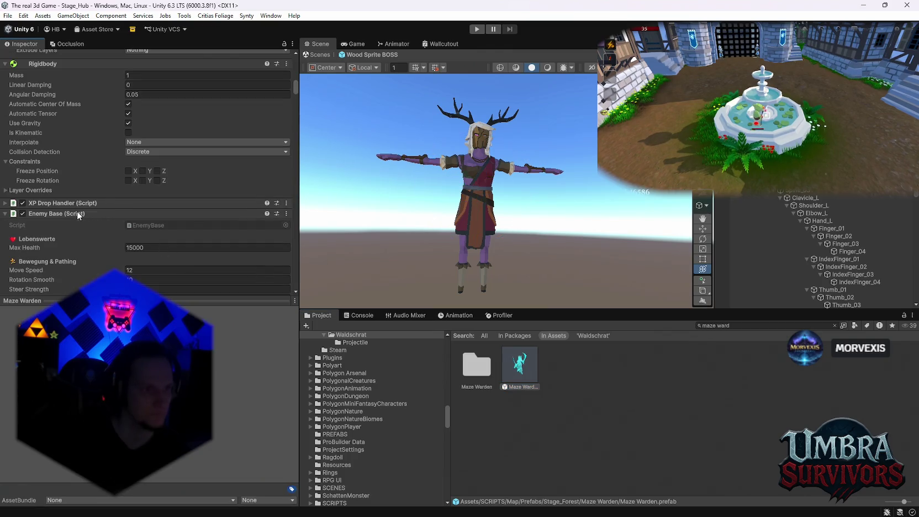
{"action": "key", "text": "Escape"}
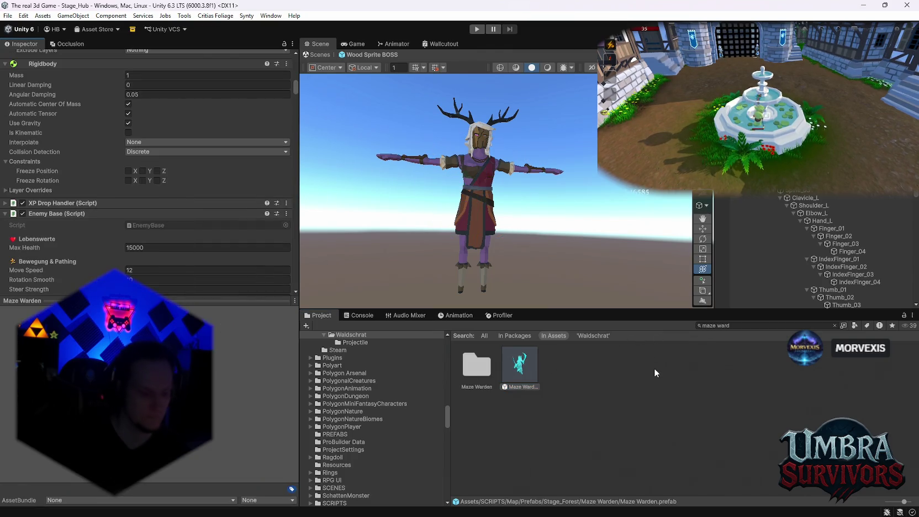
Paste the copied Enemy Base values onto the Wood Sprite BOSS, giving Max Health 15000, Move Speed 12.
{"action": "left_click", "coordinate": [469, 254]}
{"action": "right_click", "coordinate": [60, 190]}
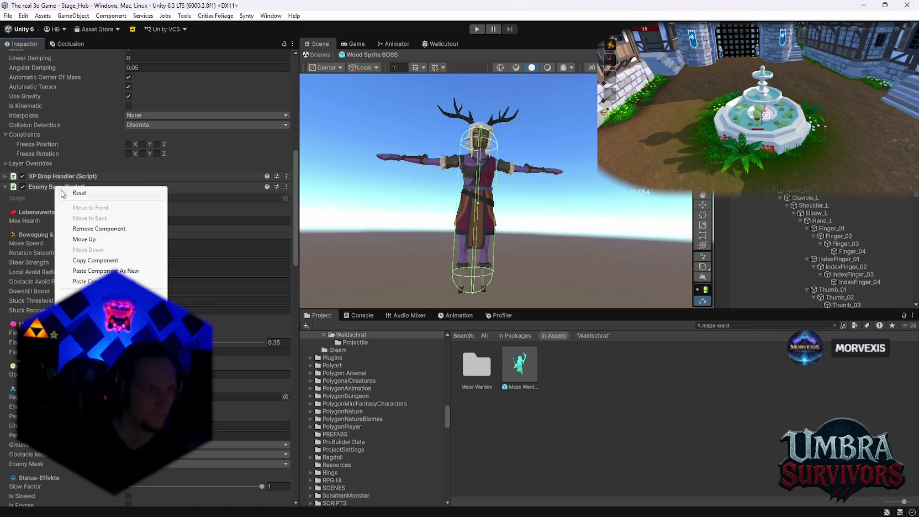
{"action": "left_click", "coordinate": [94, 281]}
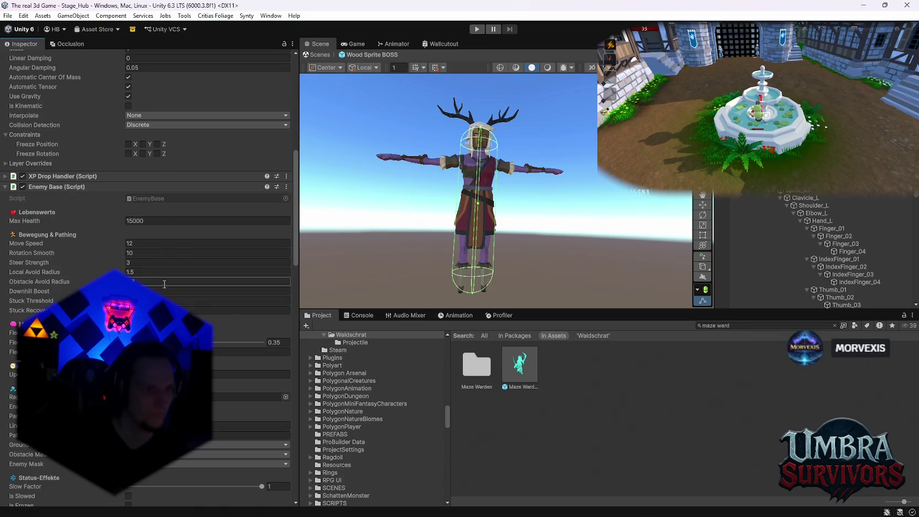
{"action": "scroll", "coordinate": [179, 291], "scroll_direction": "down", "scroll_amount": 2}
{"action": "scroll", "coordinate": [179, 277], "scroll_direction": "down", "scroll_amount": 15}
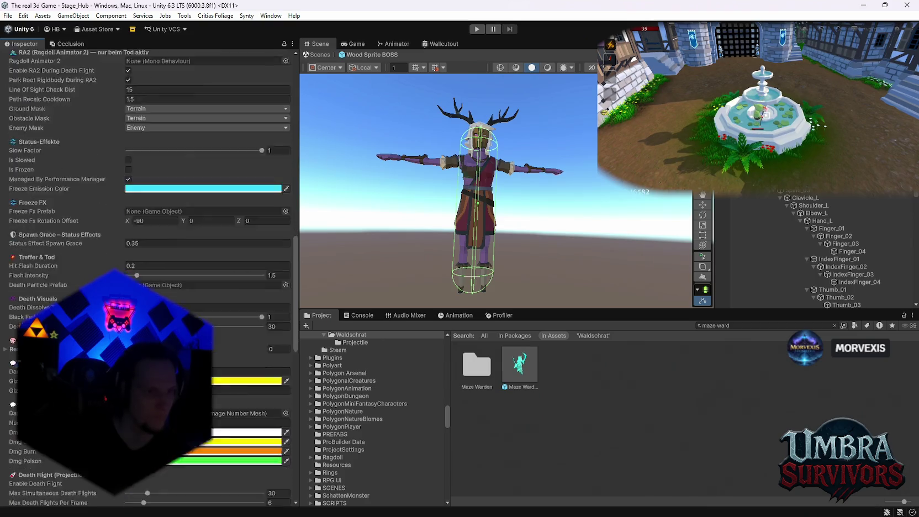
{"action": "scroll", "coordinate": [154, 277], "scroll_direction": "down", "scroll_amount": 8}
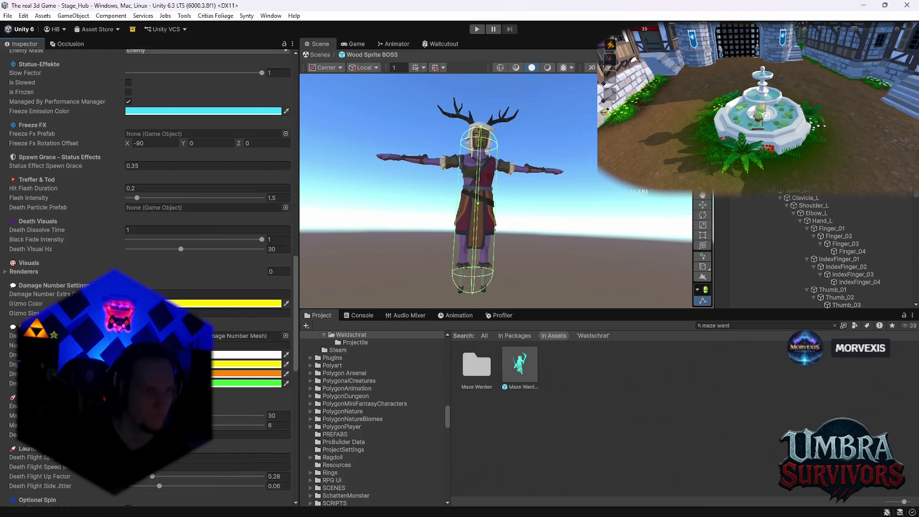
{"action": "scroll", "coordinate": [153, 276], "scroll_direction": "up", "scroll_amount": 15}
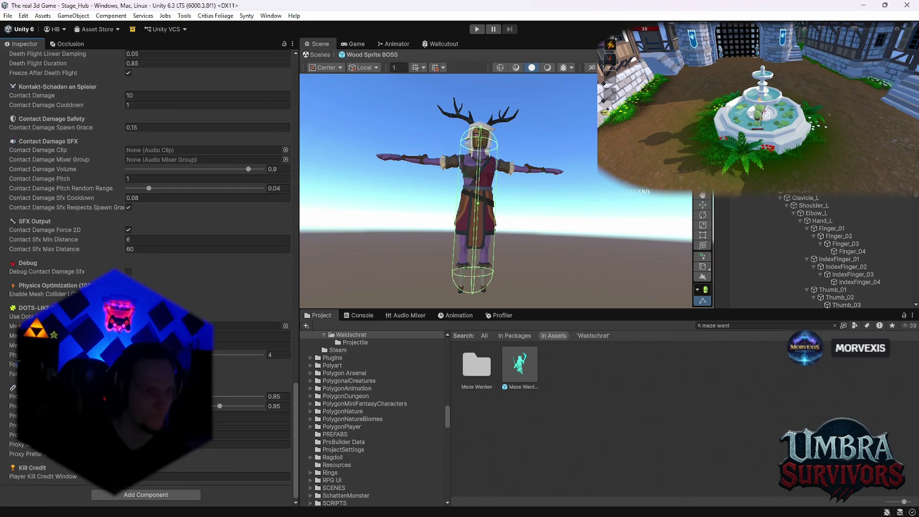
{"action": "scroll", "coordinate": [154, 276], "scroll_direction": "up", "scroll_amount": 5}
{"action": "left_click", "coordinate": [738, 326]}
{"action": "type", "text": "wichtig"}
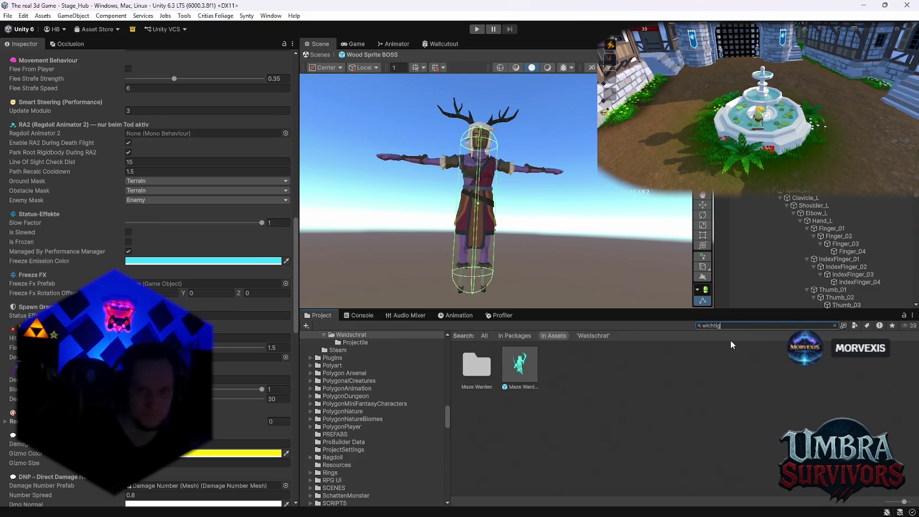
Copy the spirit demon prefab's Enemy Base component from the Wichtiges folder, then review the boss's Inspector.
{"action": "double_click", "coordinate": [473, 368]}
{"action": "left_click", "coordinate": [707, 364]}
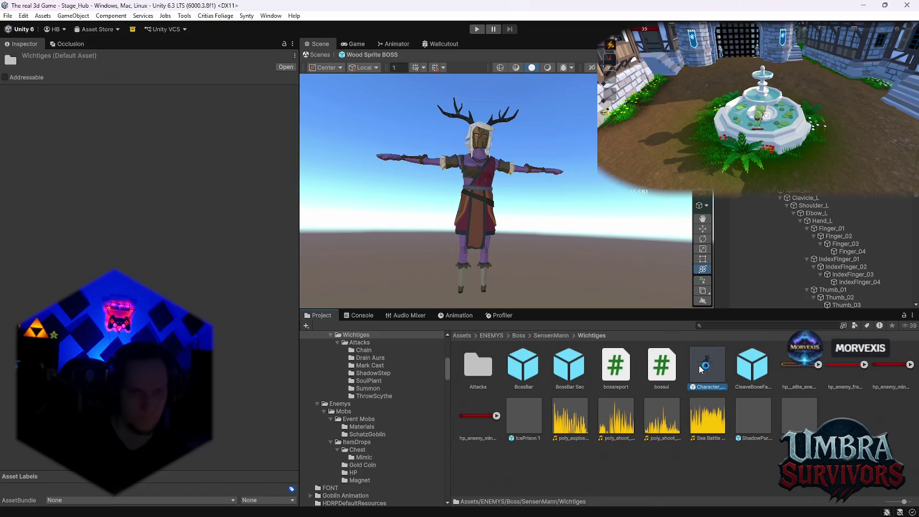
{"action": "scroll", "coordinate": [111, 166], "scroll_direction": "down", "scroll_amount": 5}
{"action": "right_click", "coordinate": [72, 116]}
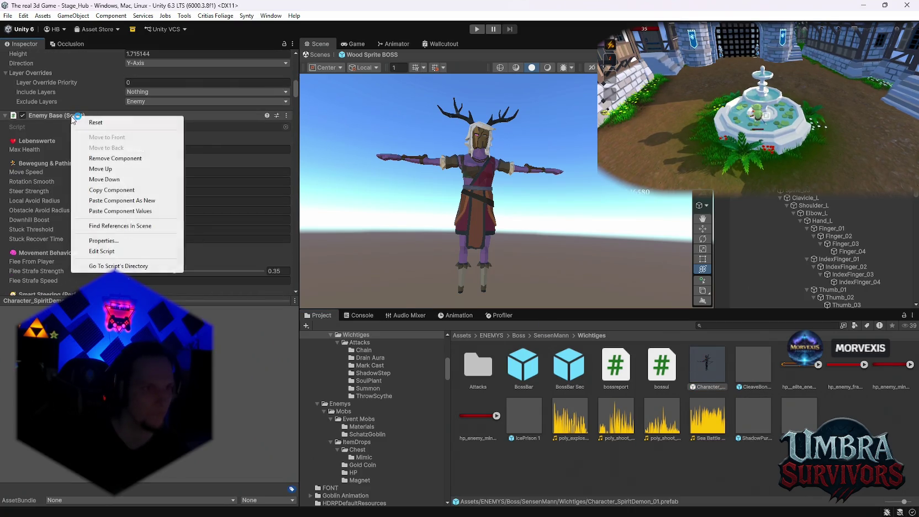
{"action": "left_click", "coordinate": [131, 190]}
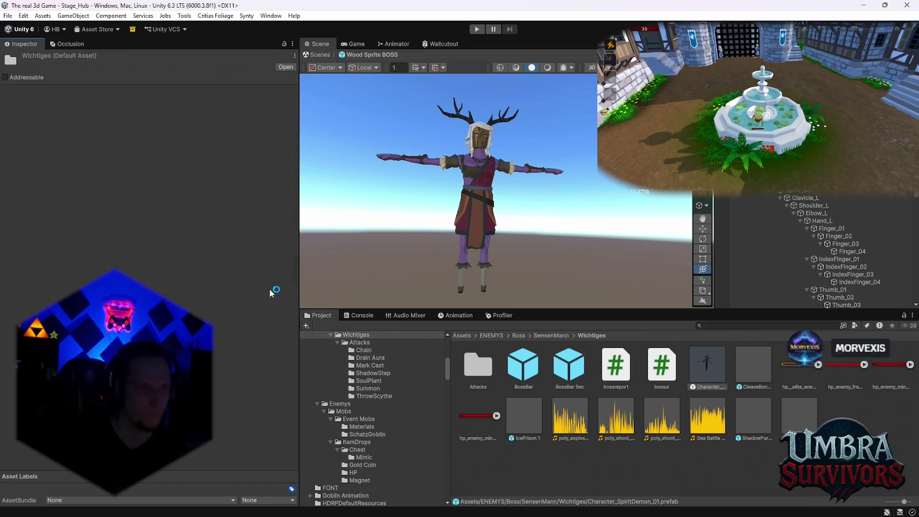
{"action": "scroll", "coordinate": [111, 271], "scroll_direction": "down", "scroll_amount": 10}
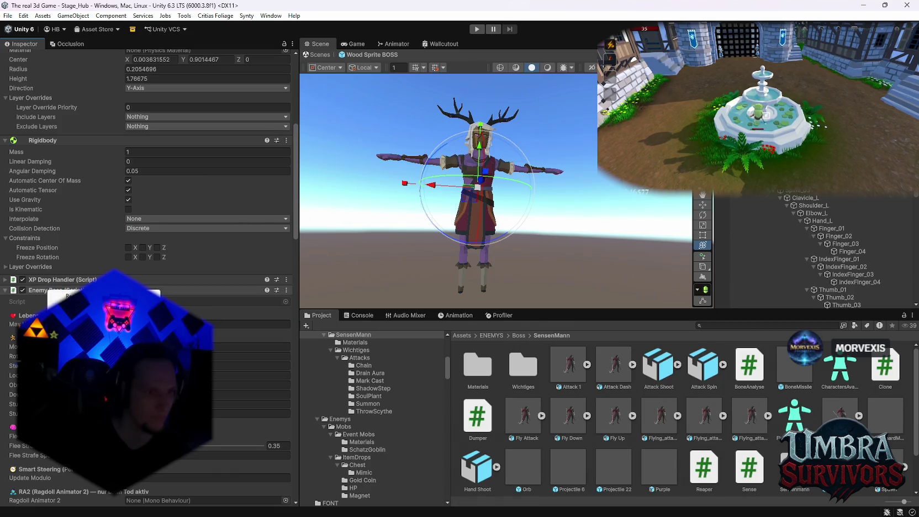
{"action": "scroll", "coordinate": [149, 277], "scroll_direction": "down", "scroll_amount": 15}
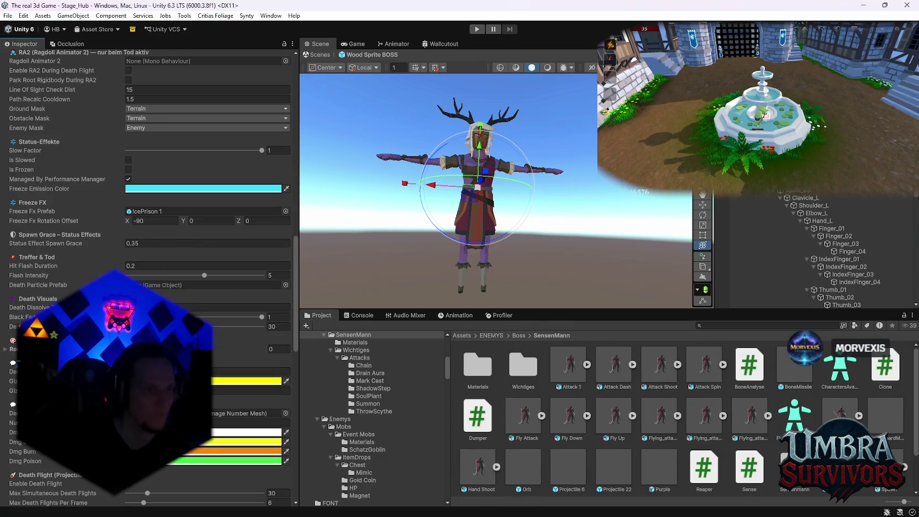
{"action": "scroll", "coordinate": [196, 291], "scroll_direction": "up", "scroll_amount": 15}
Lower the boss's Max Health to 35000 and review Contact Damage 20, Cooldown 1, Spawn Grace 0.15.
{"action": "key", "text": "shift+Tab"}
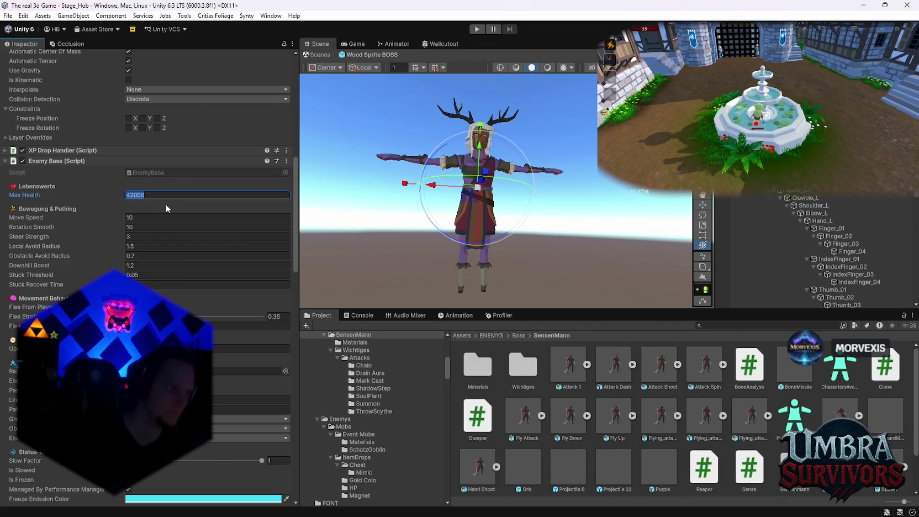
{"action": "type", "text": "3500"}
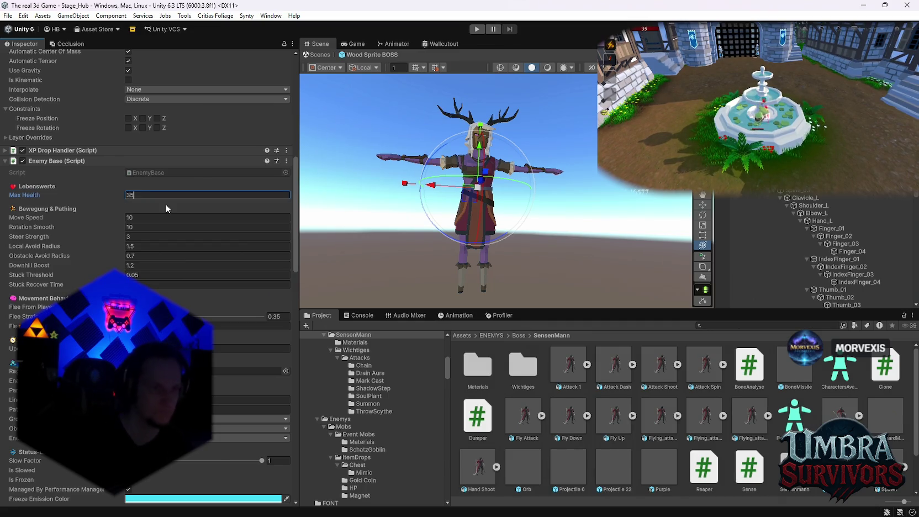
{"action": "key", "text": "Return"}
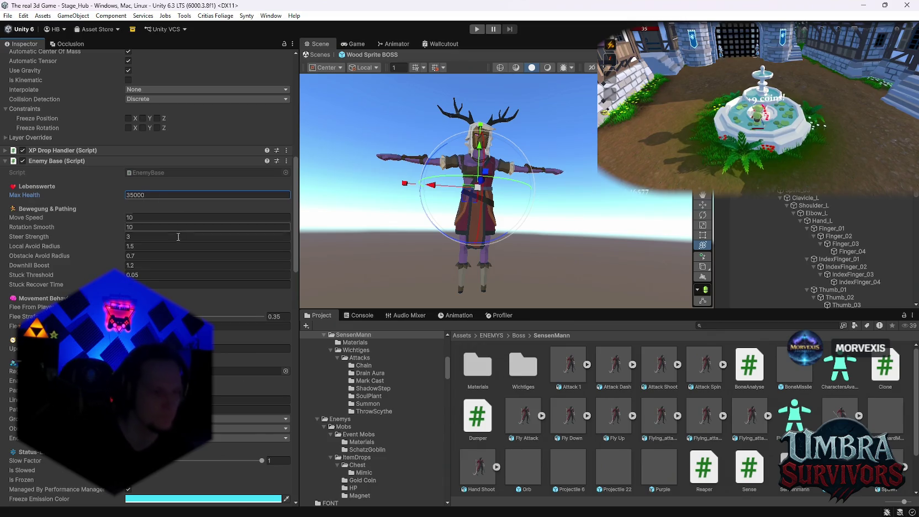
{"action": "scroll", "coordinate": [166, 208], "scroll_direction": "down", "scroll_amount": 2}
{"action": "scroll", "coordinate": [186, 263], "scroll_direction": "down", "scroll_amount": 8}
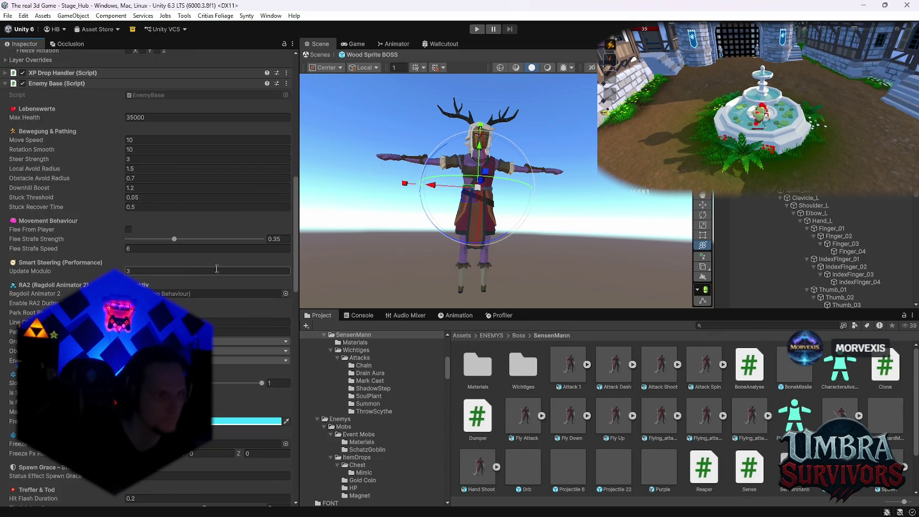
{"action": "scroll", "coordinate": [226, 272], "scroll_direction": "down", "scroll_amount": 8}
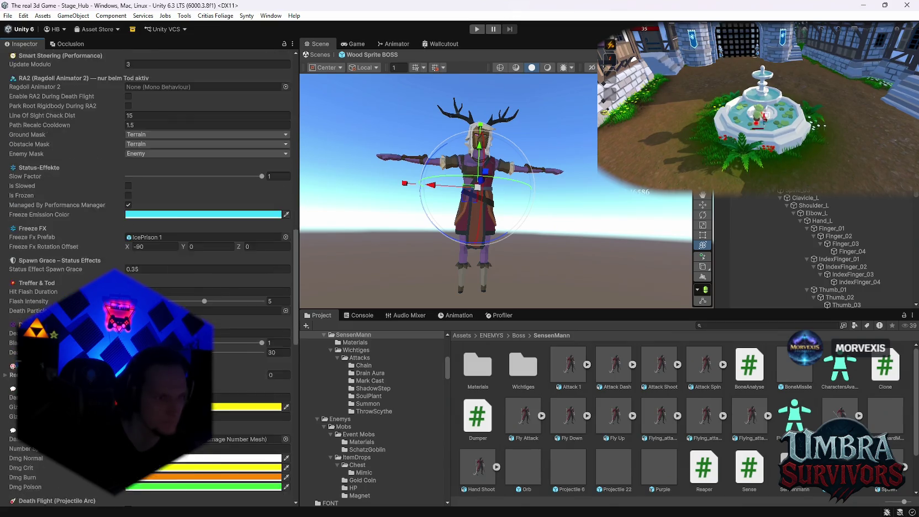
{"action": "scroll", "coordinate": [208, 248], "scroll_direction": "down", "scroll_amount": 3}
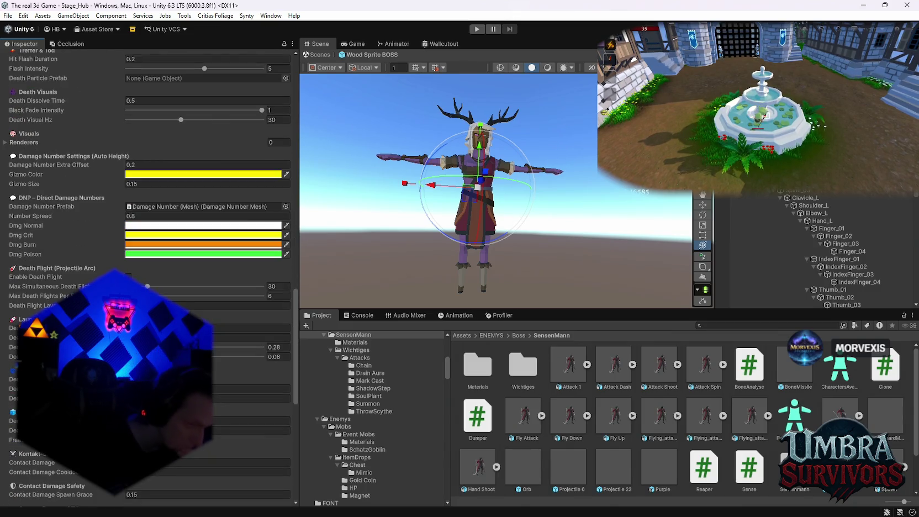
{"action": "scroll", "coordinate": [208, 249], "scroll_direction": "down", "scroll_amount": 3}
{"action": "scroll", "coordinate": [166, 248], "scroll_direction": "down", "scroll_amount": 5}
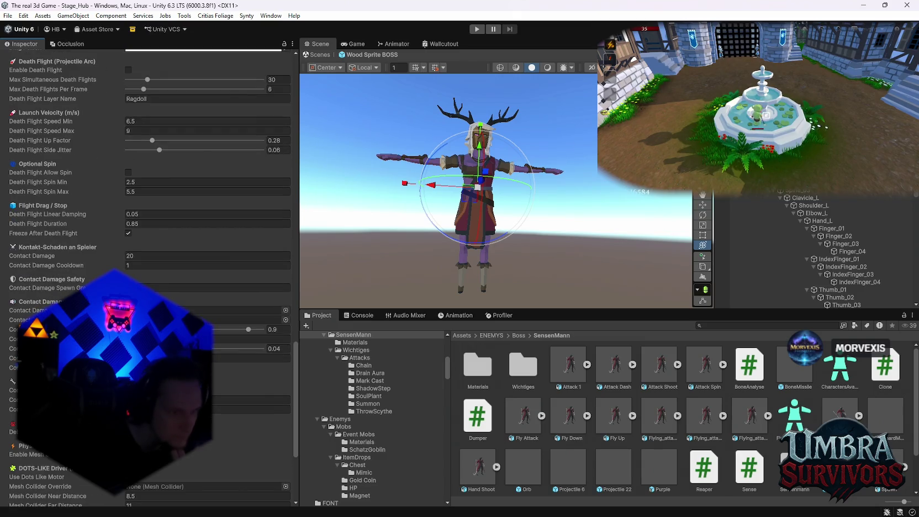
{"action": "scroll", "coordinate": [165, 249], "scroll_direction": "down", "scroll_amount": 2}
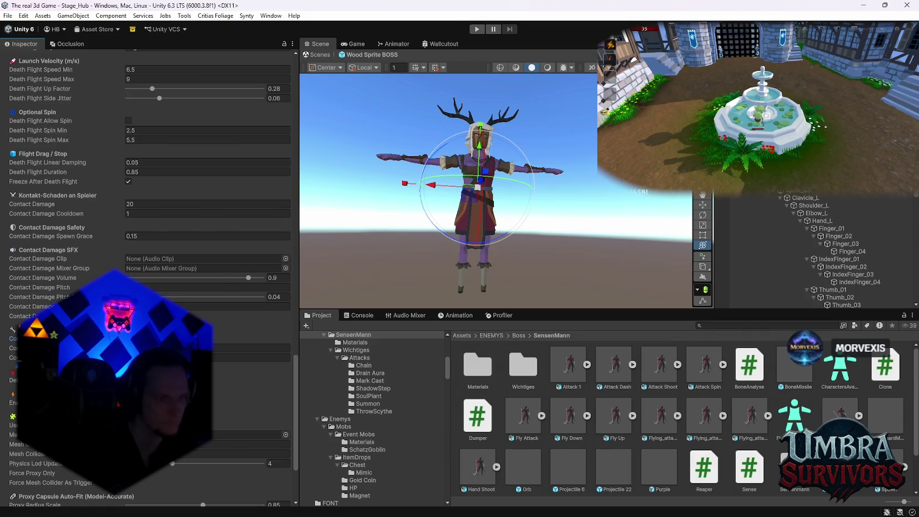
{"action": "scroll", "coordinate": [149, 276], "scroll_direction": "down", "scroll_amount": 2}
{"action": "scroll", "coordinate": [149, 276], "scroll_direction": "down", "scroll_amount": 2}
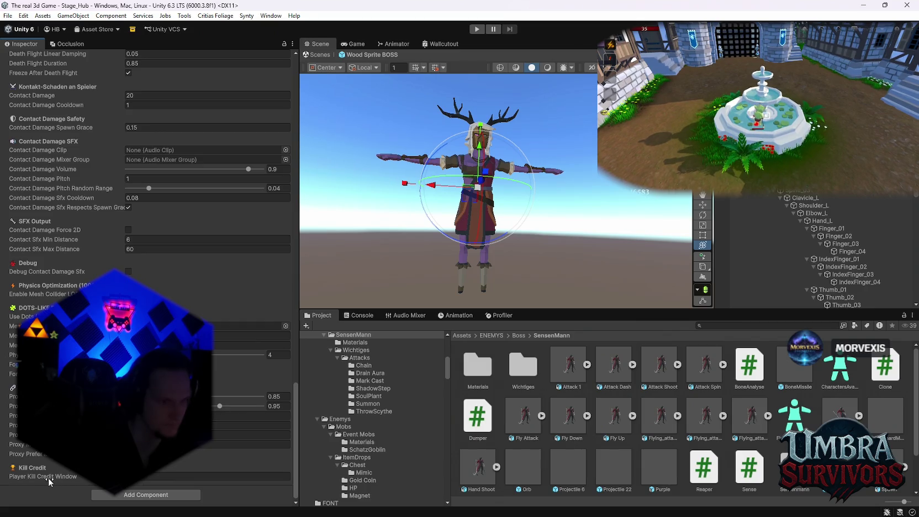
{"action": "mouse_move", "coordinate": [48, 478]}
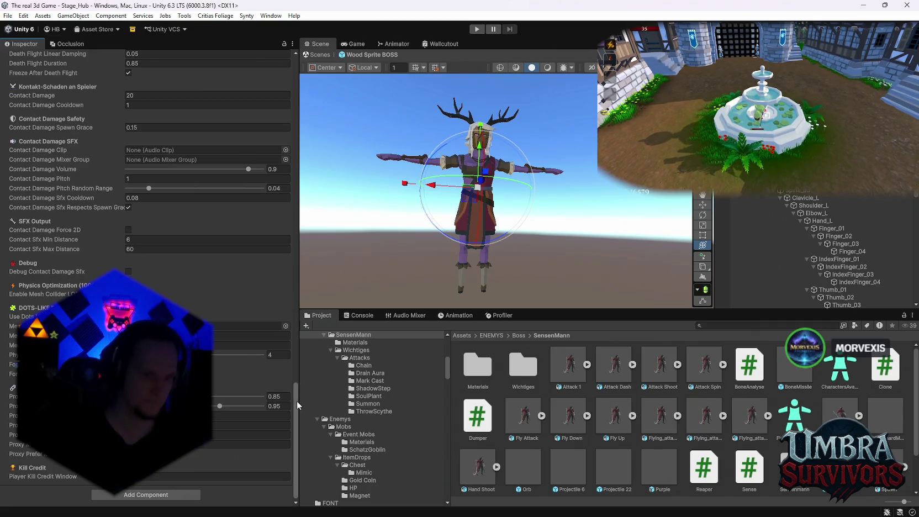
{"action": "left_click_drag", "start_coordinate": [297, 388], "coordinate": [296, 46]}
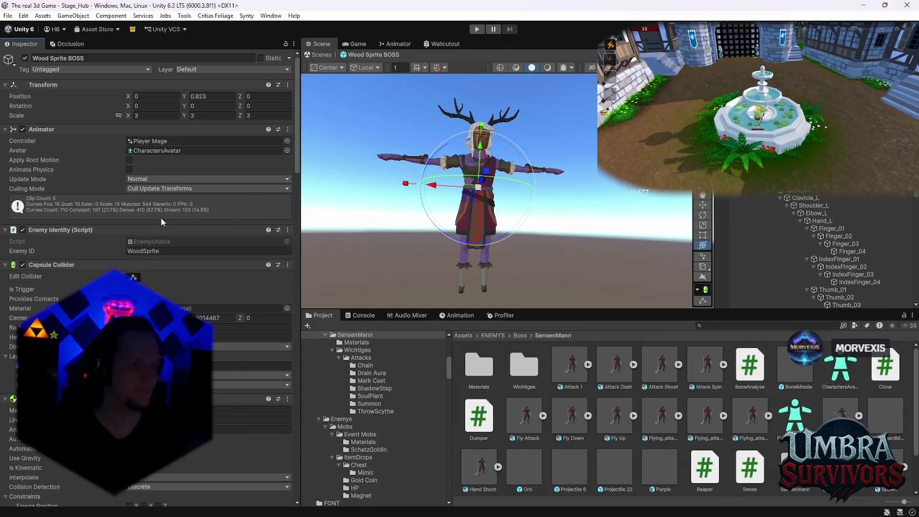
{"action": "scroll", "coordinate": [190, 244], "scroll_direction": "down", "scroll_amount": 10}
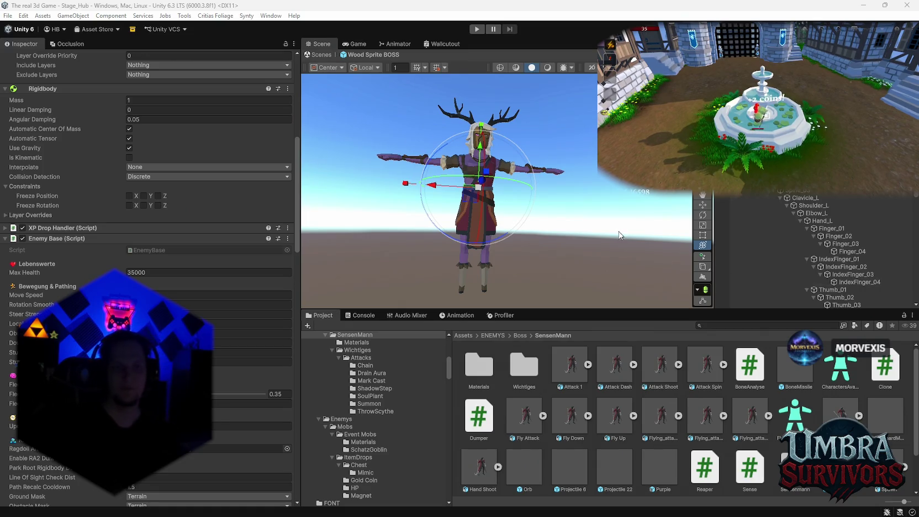
{"action": "scroll", "coordinate": [227, 232], "scroll_direction": "up", "scroll_amount": 8}
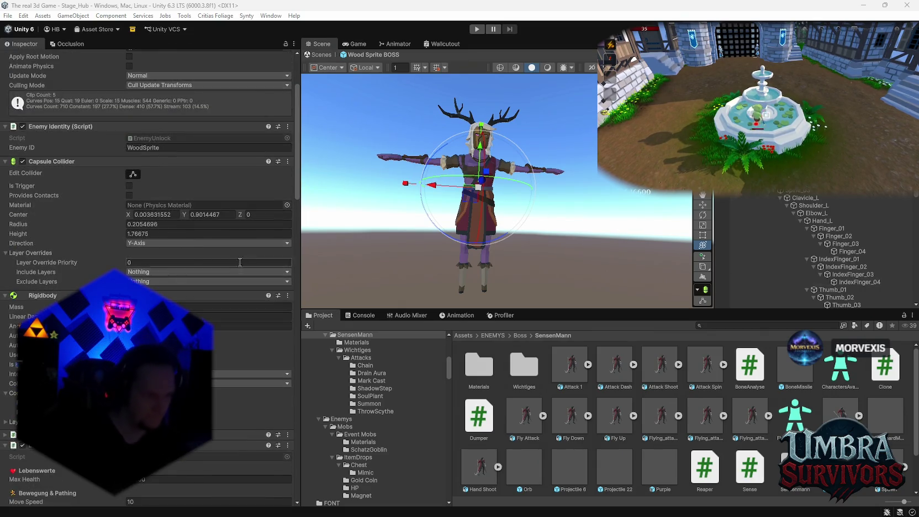
{"action": "scroll", "coordinate": [171, 270], "scroll_direction": "down", "scroll_amount": 4}
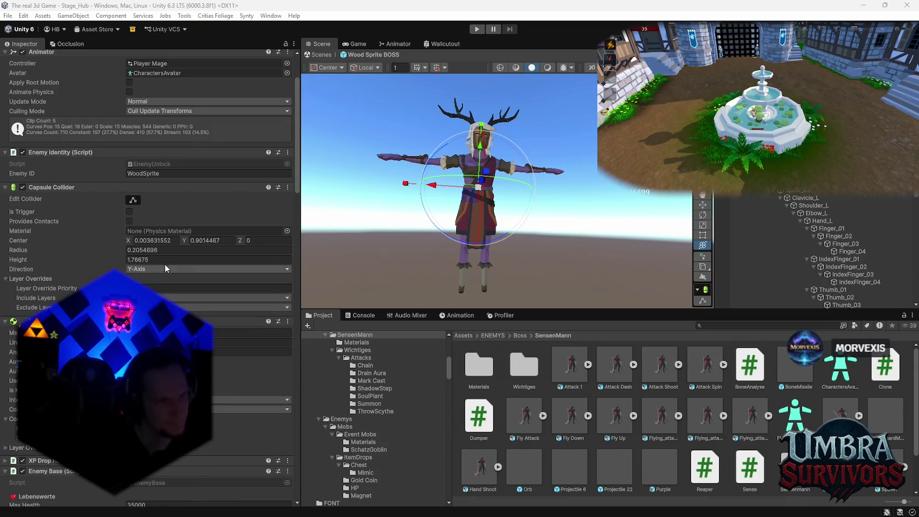
{"action": "scroll", "coordinate": [169, 254], "scroll_direction": "down", "scroll_amount": 3}
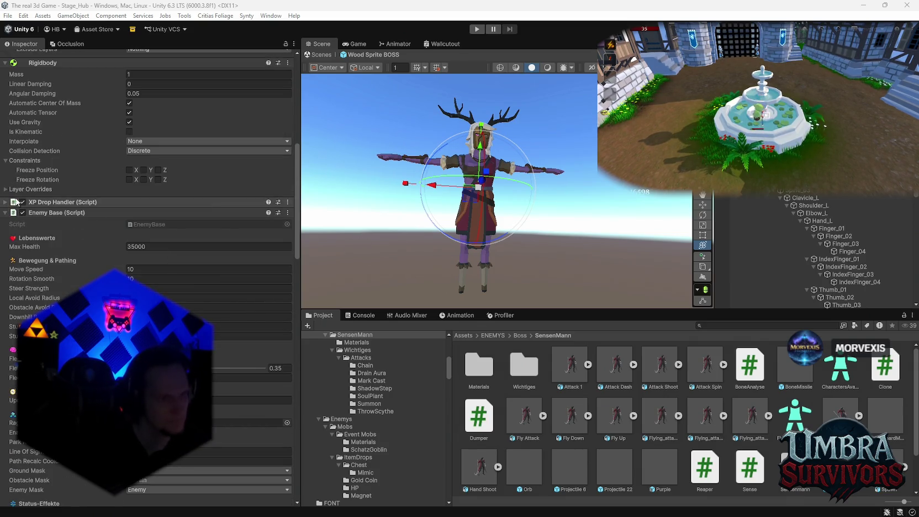
{"action": "scroll", "coordinate": [90, 256], "scroll_direction": "down", "scroll_amount": 5}
{"action": "scroll", "coordinate": [91, 259], "scroll_direction": "up", "scroll_amount": 3}
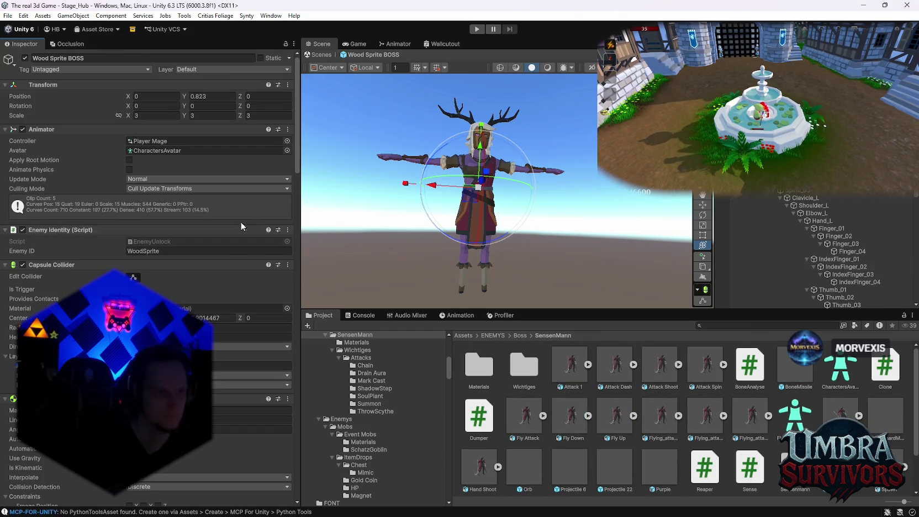
{"action": "scroll", "coordinate": [179, 291], "scroll_direction": "down", "scroll_amount": 5}
{"action": "scroll", "coordinate": [179, 291], "scroll_direction": "down", "scroll_amount": 8}
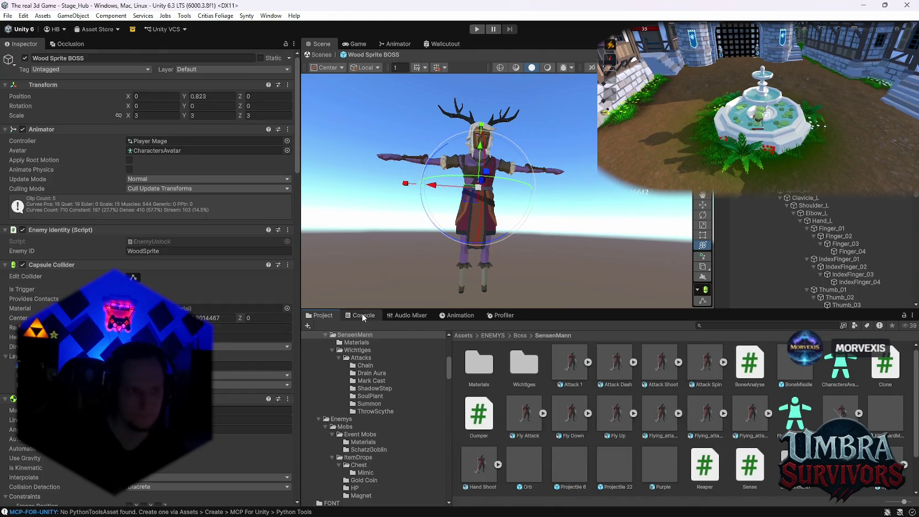
{"action": "scroll", "coordinate": [149, 166], "scroll_direction": "down", "scroll_amount": 10}
{"action": "scroll", "coordinate": [151, 277], "scroll_direction": "down", "scroll_amount": 15}
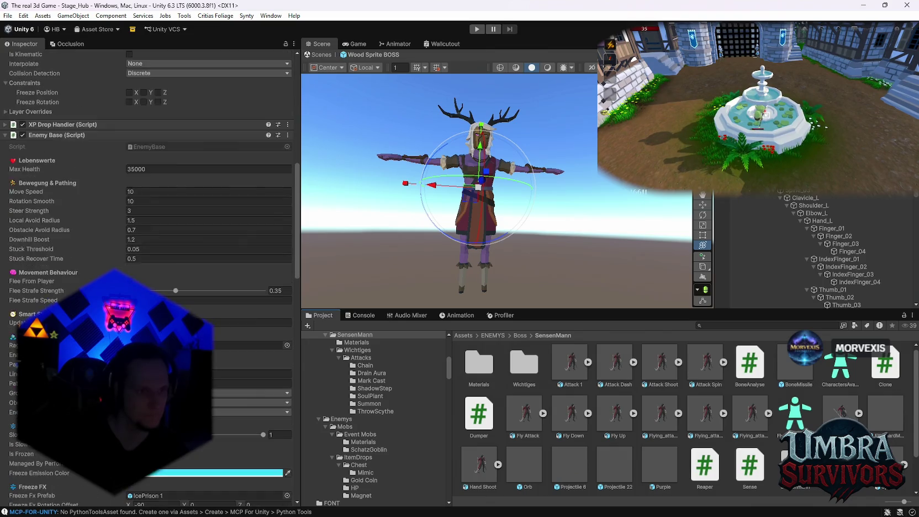
{"action": "scroll", "coordinate": [155, 276], "scroll_direction": "down", "scroll_amount": 20}
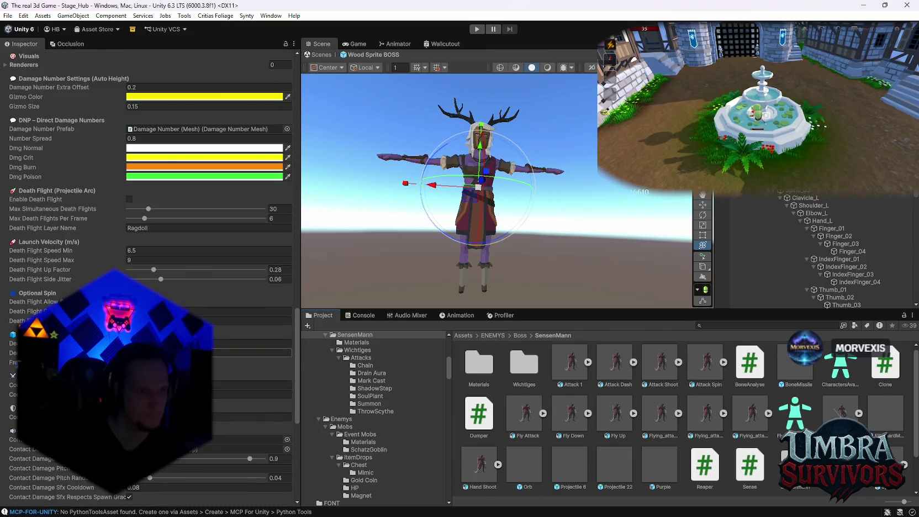
{"action": "scroll", "coordinate": [224, 358], "scroll_direction": "up", "scroll_amount": 18}
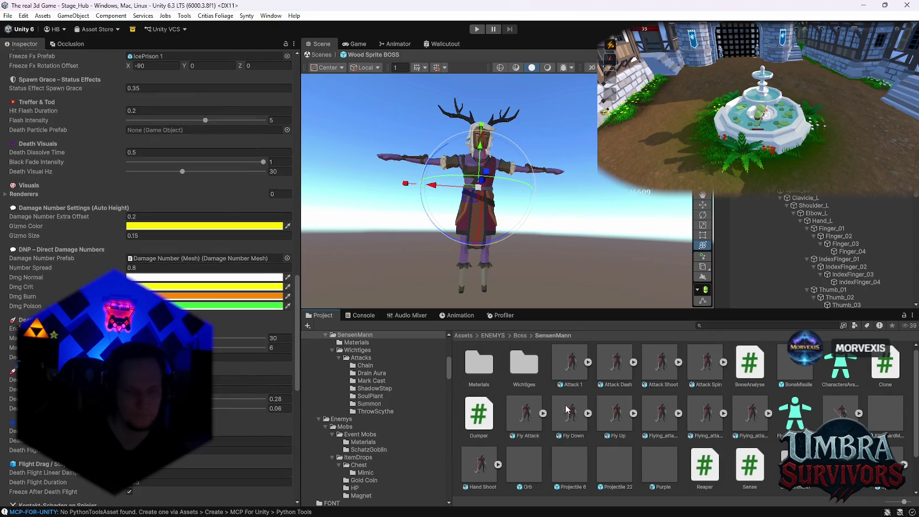
{"action": "scroll", "coordinate": [224, 358], "scroll_direction": "up", "scroll_amount": 2}
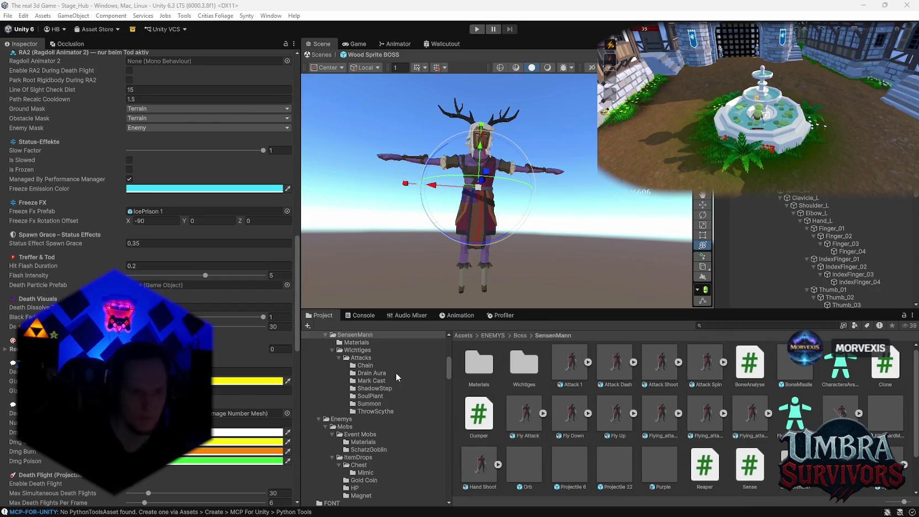
{"action": "scroll", "coordinate": [212, 307], "scroll_direction": "up", "scroll_amount": 3}
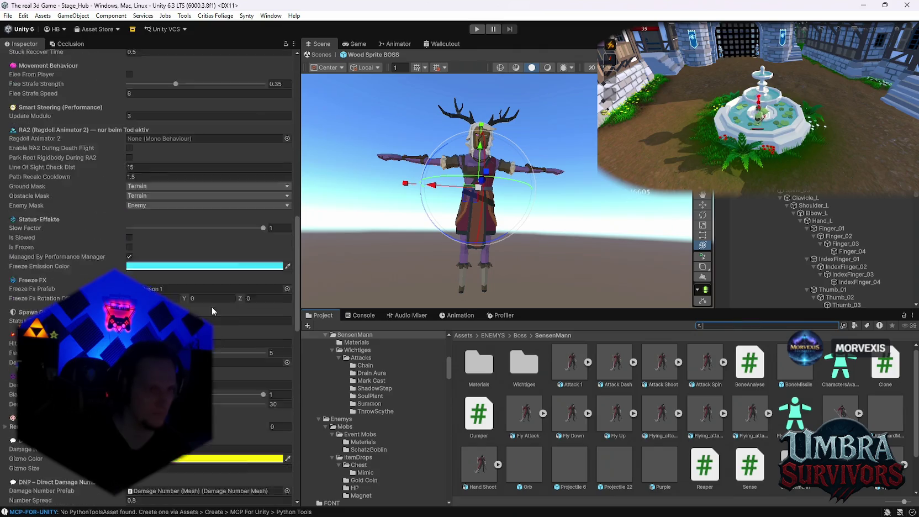
{"action": "scroll", "coordinate": [212, 308], "scroll_direction": "up", "scroll_amount": 15}
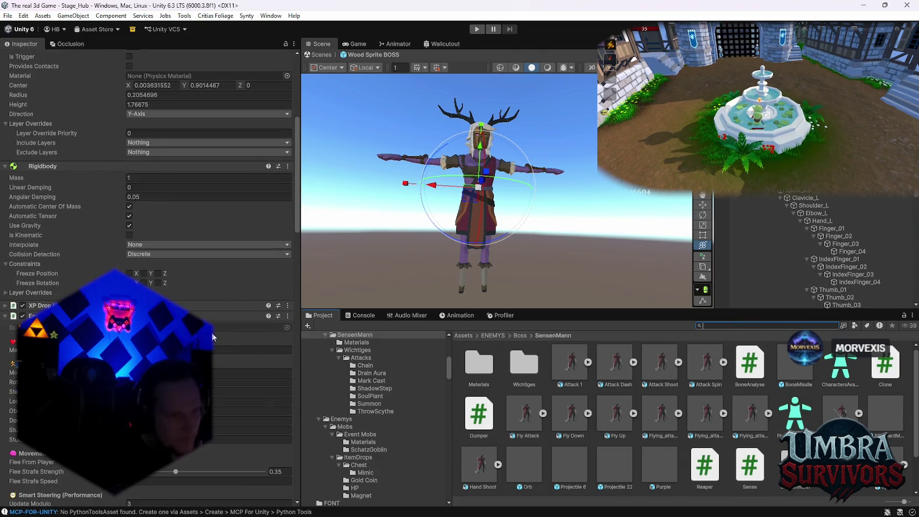
{"action": "scroll", "coordinate": [212, 337], "scroll_direction": "up", "scroll_amount": 4}
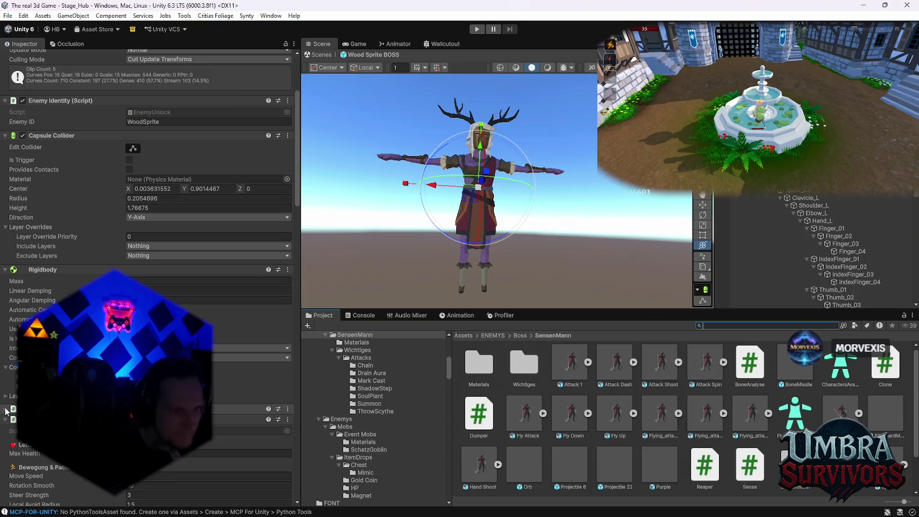
{"action": "scroll", "coordinate": [7, 412], "scroll_direction": "down", "scroll_amount": 7}
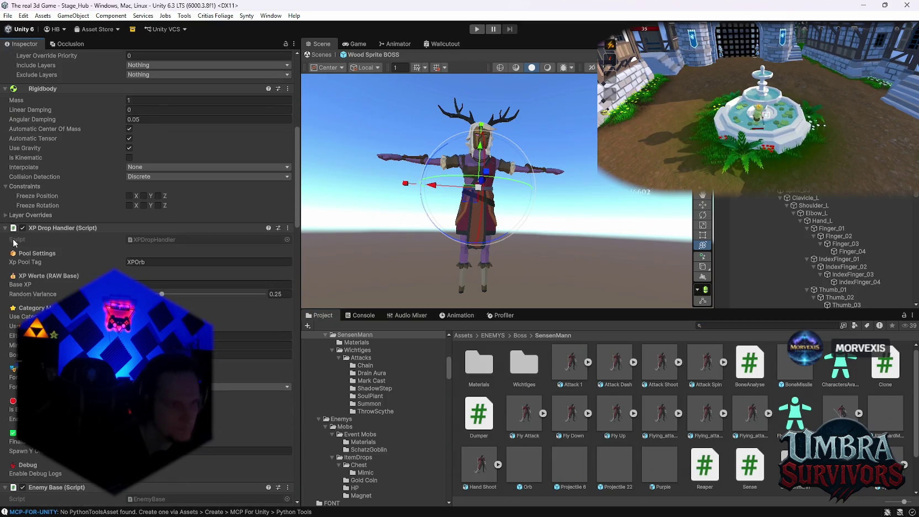
{"action": "scroll", "coordinate": [15, 243], "scroll_direction": "down", "scroll_amount": 20}
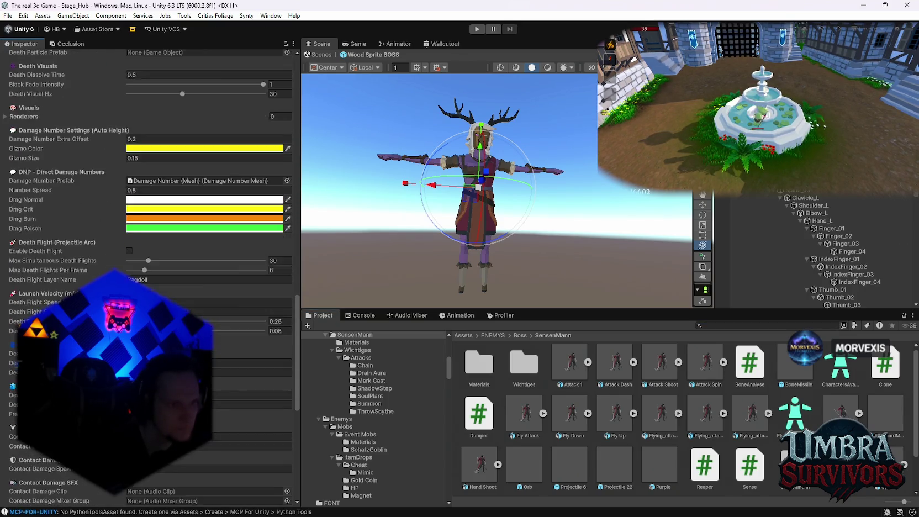
{"action": "scroll", "coordinate": [155, 276], "scroll_direction": "down", "scroll_amount": 13}
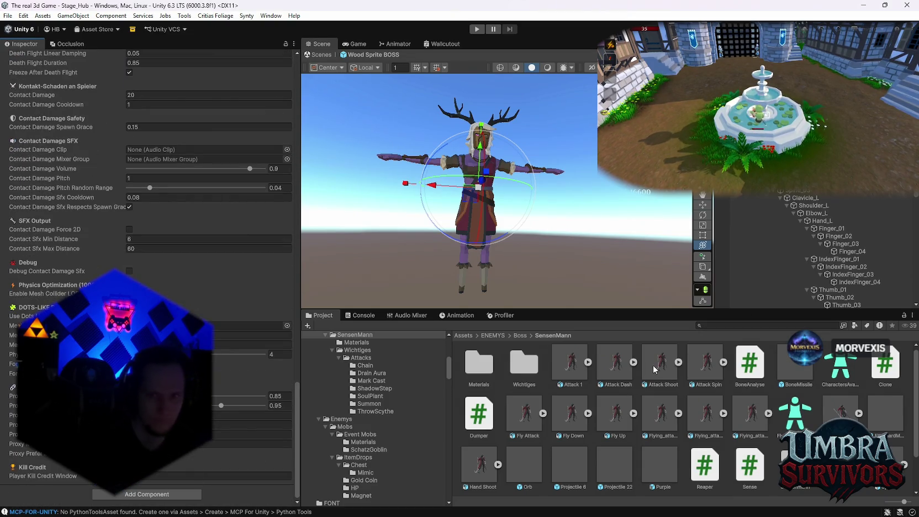
{"action": "left_click", "coordinate": [524, 371]}
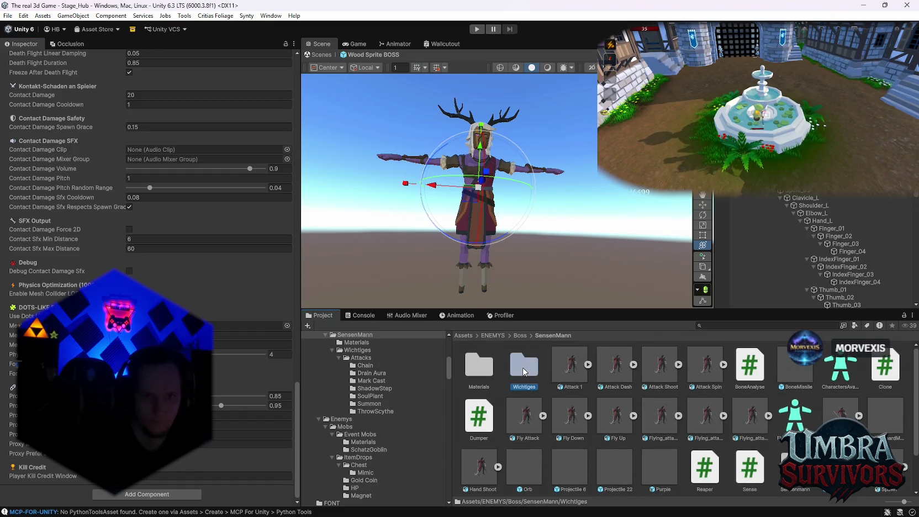
Copy the Item Drop Handler component from Character_SpiritDemon_01 in the Wichtiges folder.
{"action": "double_click", "coordinate": [525, 367]}
{"action": "left_click", "coordinate": [754, 366]}
{"action": "left_click", "coordinate": [709, 366]}
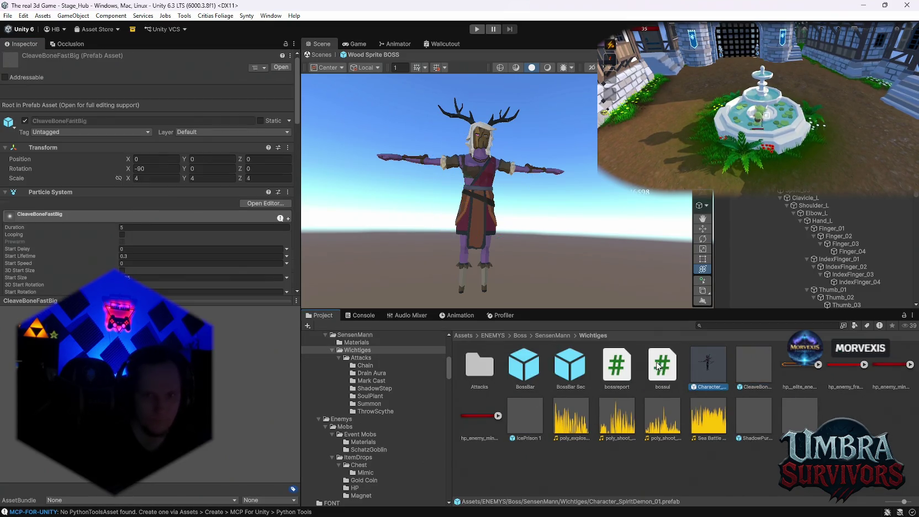
{"action": "scroll", "coordinate": [165, 212], "scroll_direction": "down", "scroll_amount": 10}
{"action": "scroll", "coordinate": [166, 212], "scroll_direction": "down", "scroll_amount": 15}
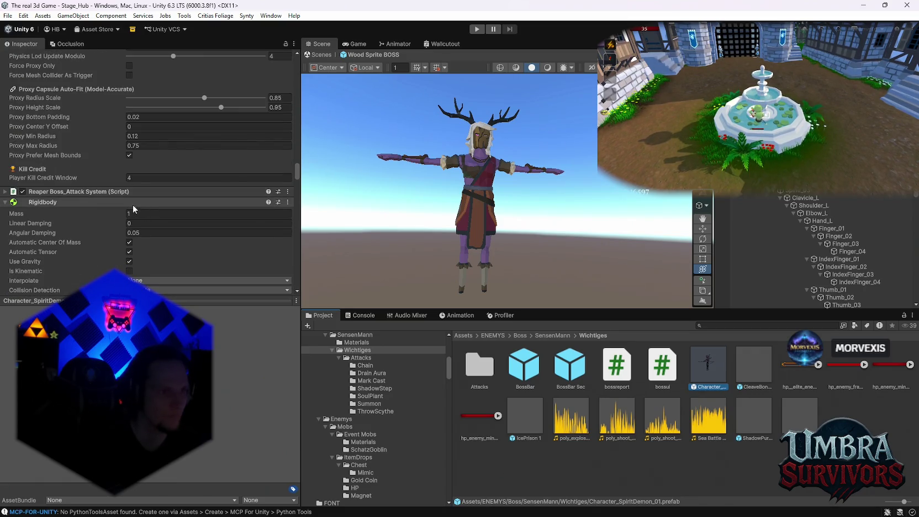
{"action": "scroll", "coordinate": [132, 205], "scroll_direction": "down", "scroll_amount": 10}
{"action": "scroll", "coordinate": [69, 145], "scroll_direction": "down", "scroll_amount": 2}
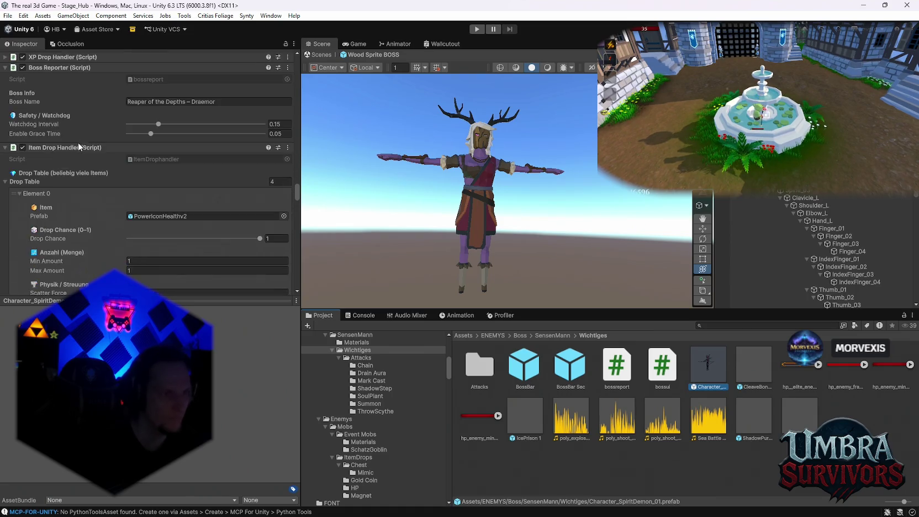
{"action": "scroll", "coordinate": [96, 158], "scroll_direction": "down", "scroll_amount": 2}
{"action": "right_click", "coordinate": [78, 100]}
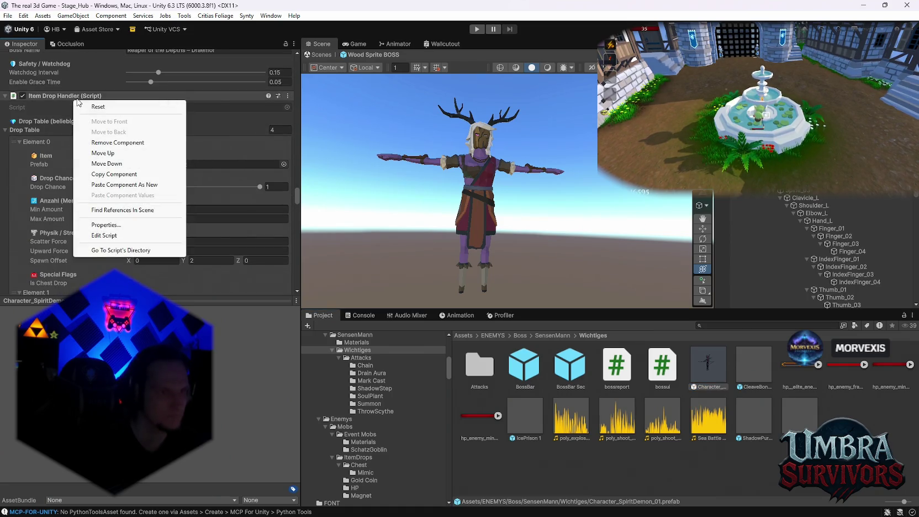
{"action": "left_click", "coordinate": [114, 174]}
Return the Project view to the ENEMYS/Boss/SensenMann folder.
{"action": "key", "text": "Right"}
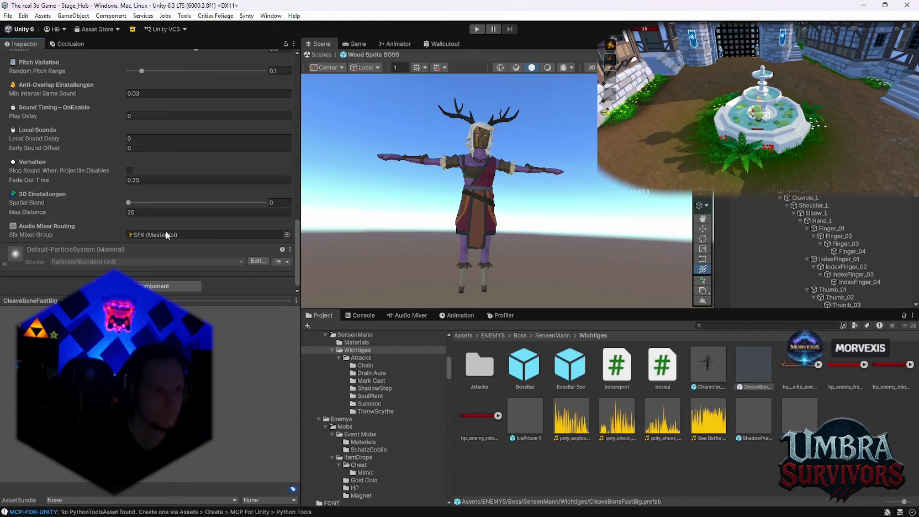
{"action": "scroll", "coordinate": [67, 217], "scroll_direction": "up", "scroll_amount": 5}
{"action": "key", "text": "BackSpace"}
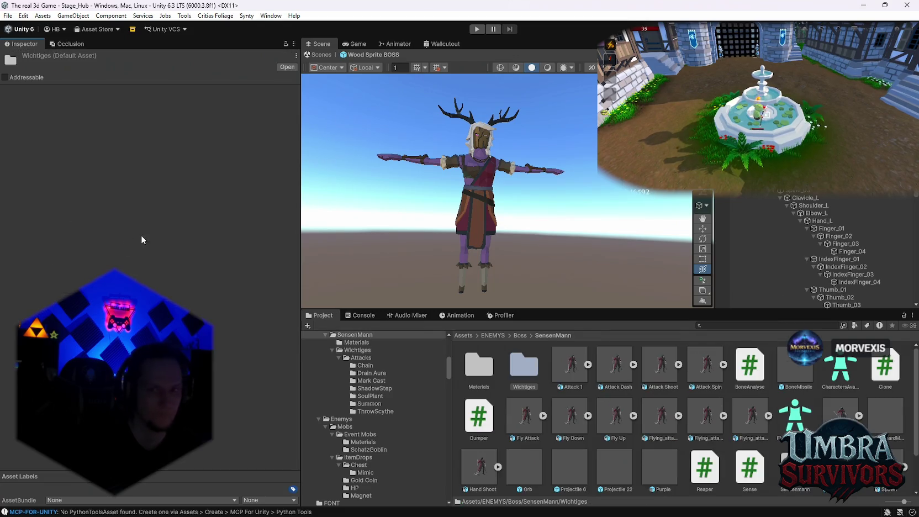
Select the Wood Sprite BOSS root object in the Scene view.
{"action": "left_click", "coordinate": [483, 180]}
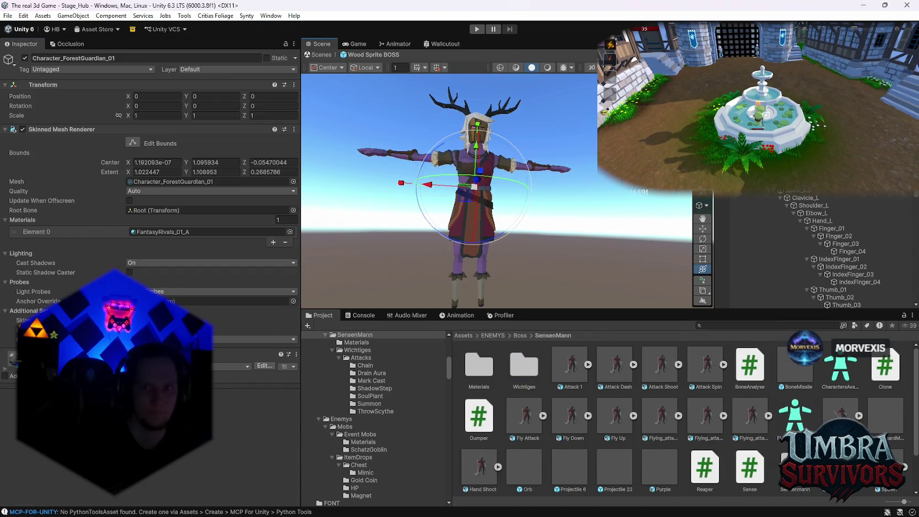
{"action": "left_click", "coordinate": [483, 180]}
{"action": "right_click", "coordinate": [46, 265]}
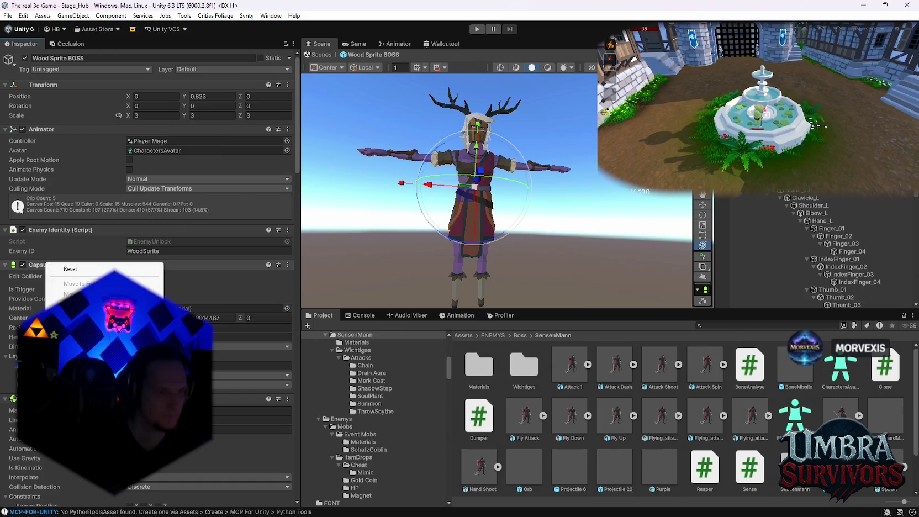
{"action": "key", "text": "Escape"}
{"action": "scroll", "coordinate": [149, 276], "scroll_direction": "down", "scroll_amount": 15}
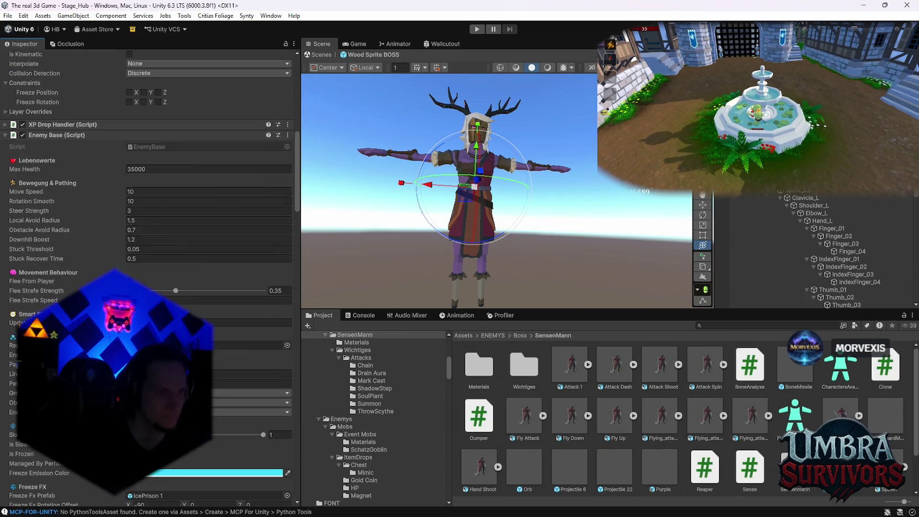
{"action": "scroll", "coordinate": [75, 251], "scroll_direction": "up", "scroll_amount": 15}
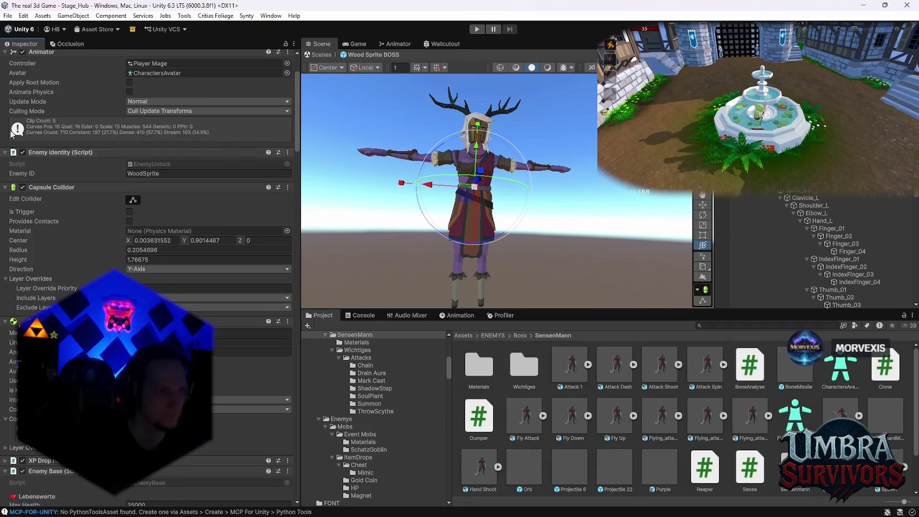
Collapse Enemy Identity, Capsule Collider, Animator, Rigidbody and Enemy Base to reveal the Drop Table.
{"action": "left_click", "coordinate": [5, 152]}
{"action": "left_click", "coordinate": [5, 163]}
{"action": "scroll", "coordinate": [7, 138], "scroll_direction": "up", "scroll_amount": 3}
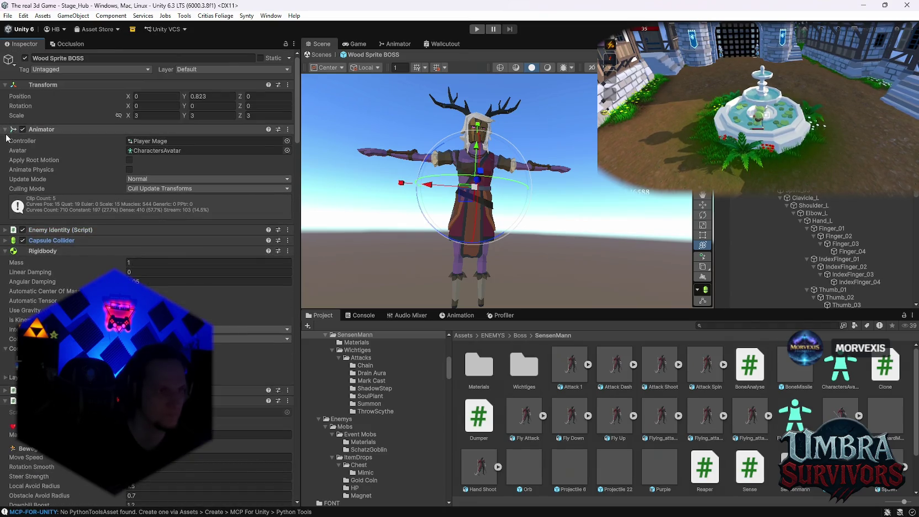
{"action": "left_click", "coordinate": [5, 130]}
{"action": "left_click", "coordinate": [6, 160]}
{"action": "left_click", "coordinate": [6, 182]}
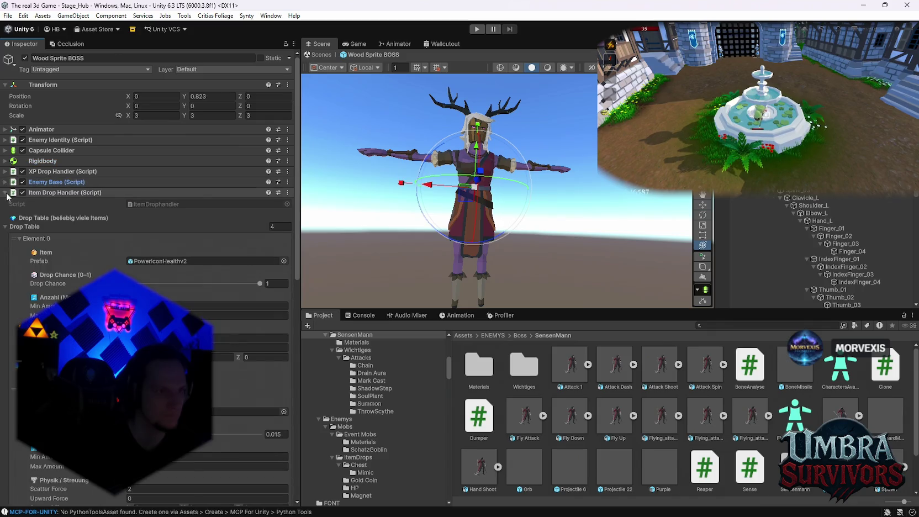
{"action": "scroll", "coordinate": [6, 196], "scroll_direction": "down", "scroll_amount": 12}
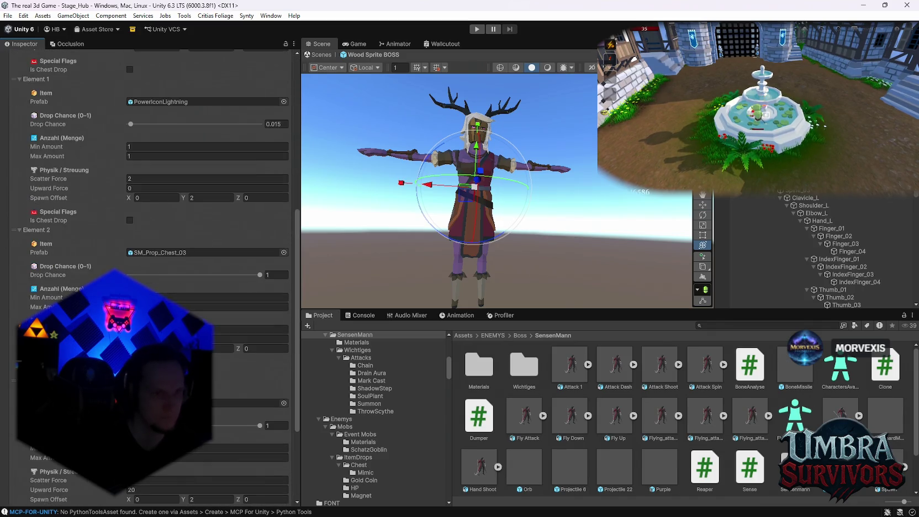
{"action": "scroll", "coordinate": [6, 196], "scroll_direction": "down", "scroll_amount": 4}
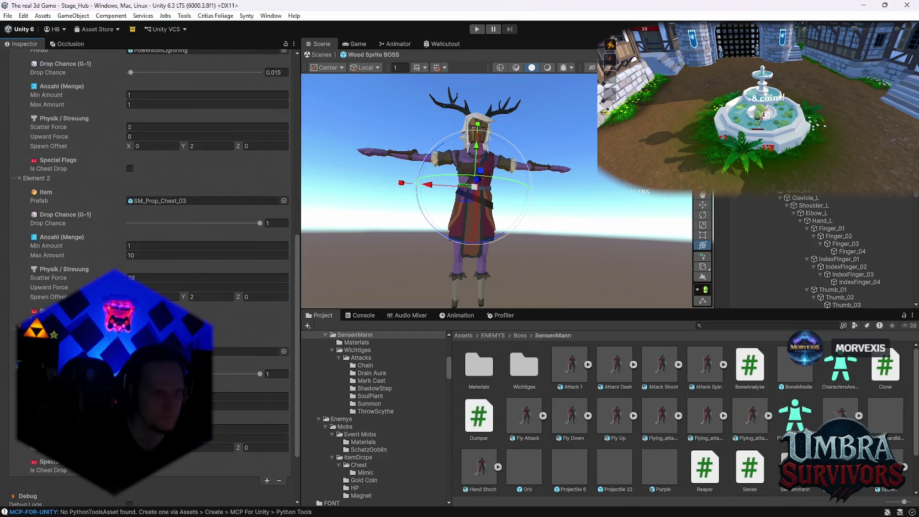
{"action": "scroll", "coordinate": [150, 165], "scroll_direction": "down", "scroll_amount": 6}
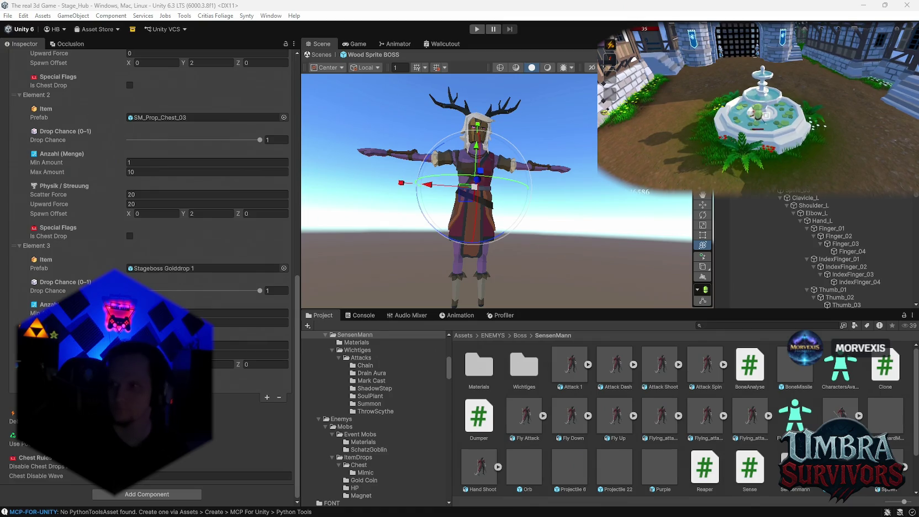
Review the CS1026 compile errors, clear the Console, and search the Project for 'map gene'.
{"action": "left_click", "coordinate": [716, 428]}
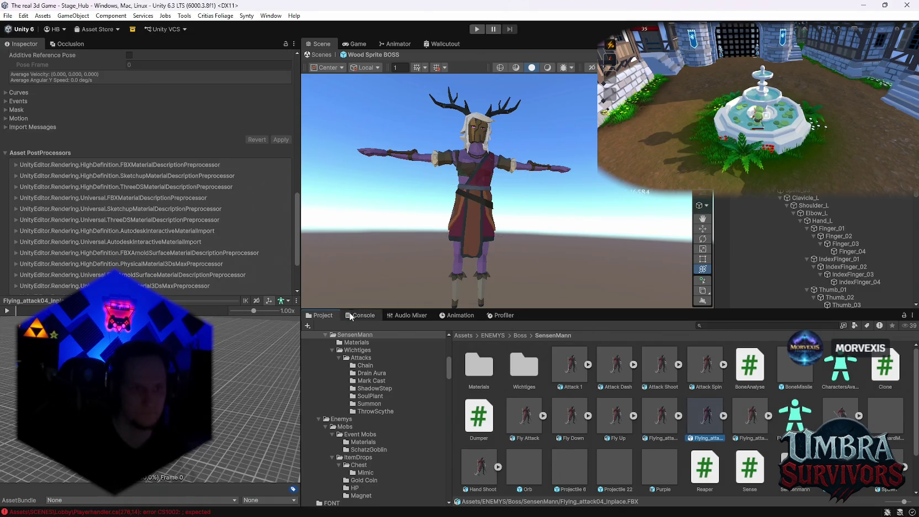
{"action": "left_click", "coordinate": [350, 316]}
{"action": "left_click", "coordinate": [522, 353]}
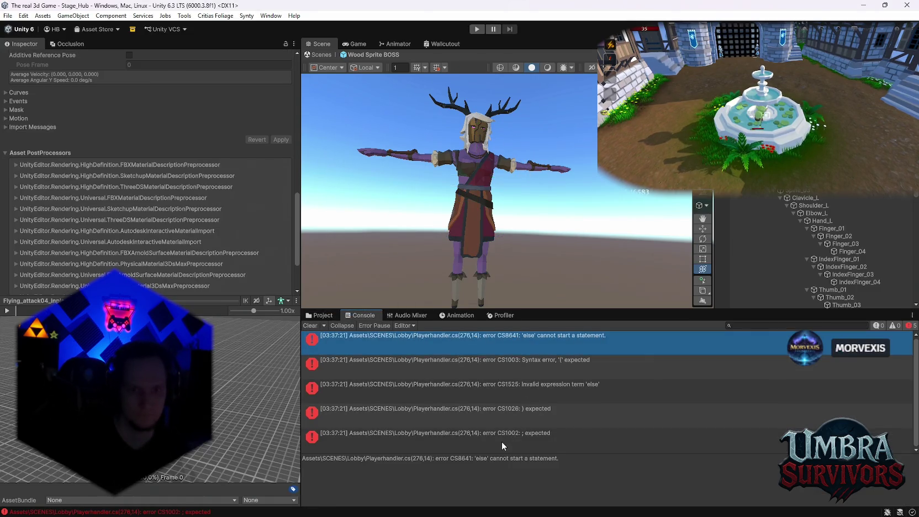
{"action": "left_click", "coordinate": [495, 418]}
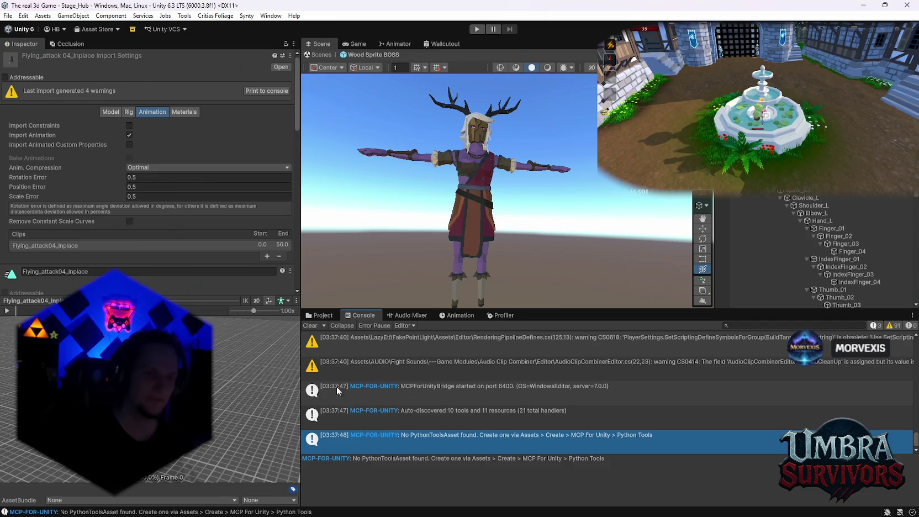
{"action": "left_click", "coordinate": [310, 325]}
{"action": "left_click", "coordinate": [323, 315]}
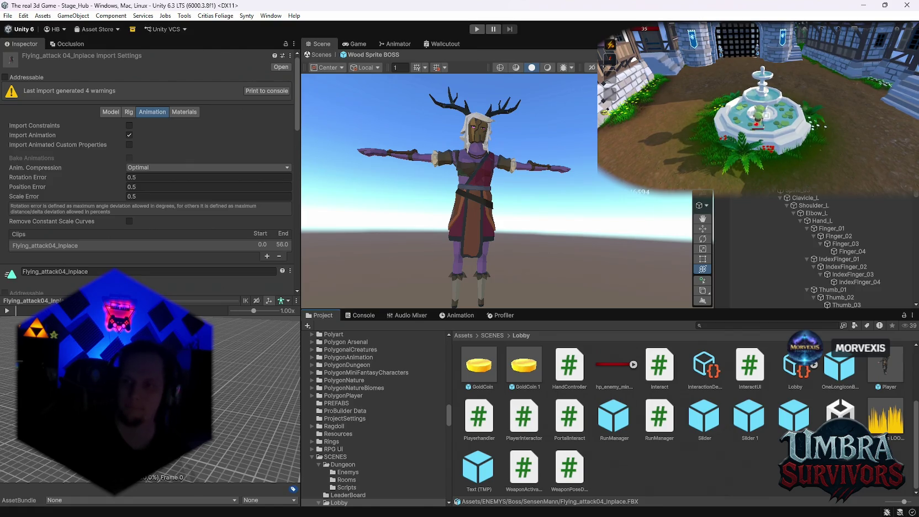
{"action": "type", "text": "m"}
{"action": "left_click", "coordinate": [713, 324]}
{"action": "type", "text": "map gene"}
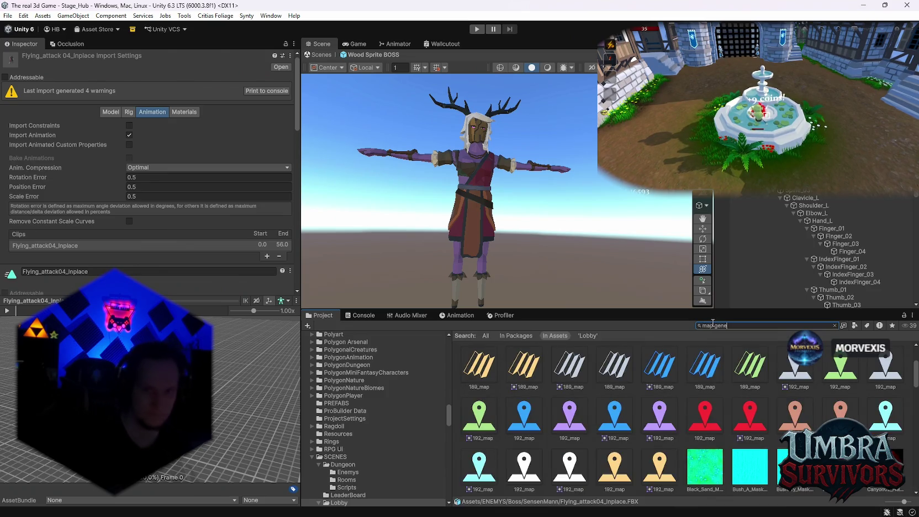
Filter the Project by 'stage_forest' and pick the Stage_Forest prefab folder from the results.
{"action": "left_click", "coordinate": [520, 373]}
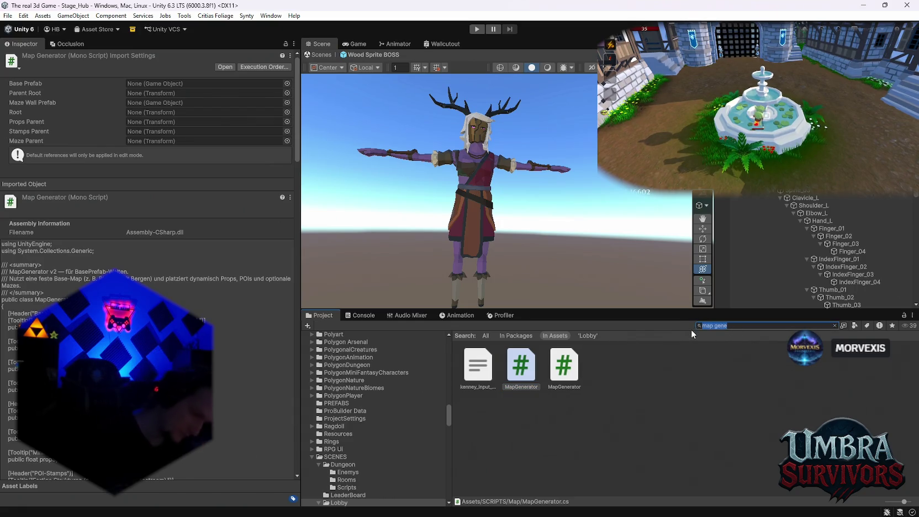
{"action": "type", "text": "stage"}
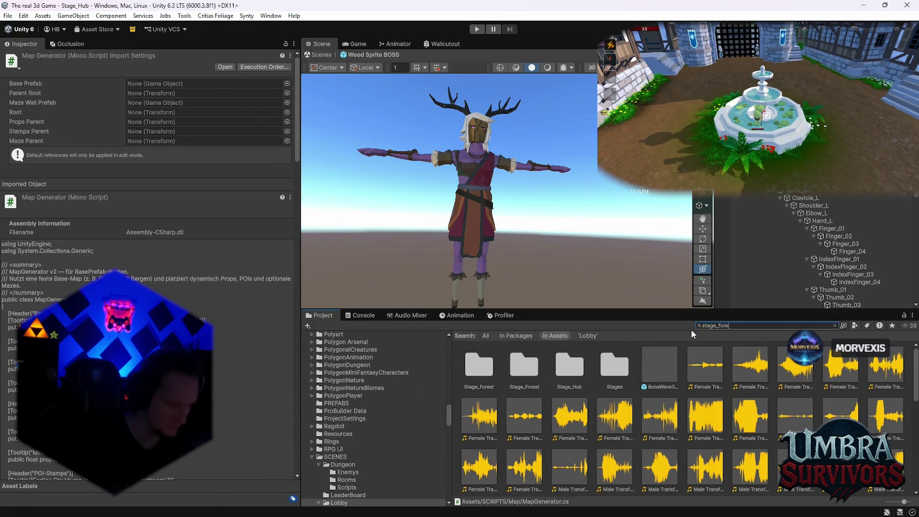
{"action": "type", "text": "_forest"}
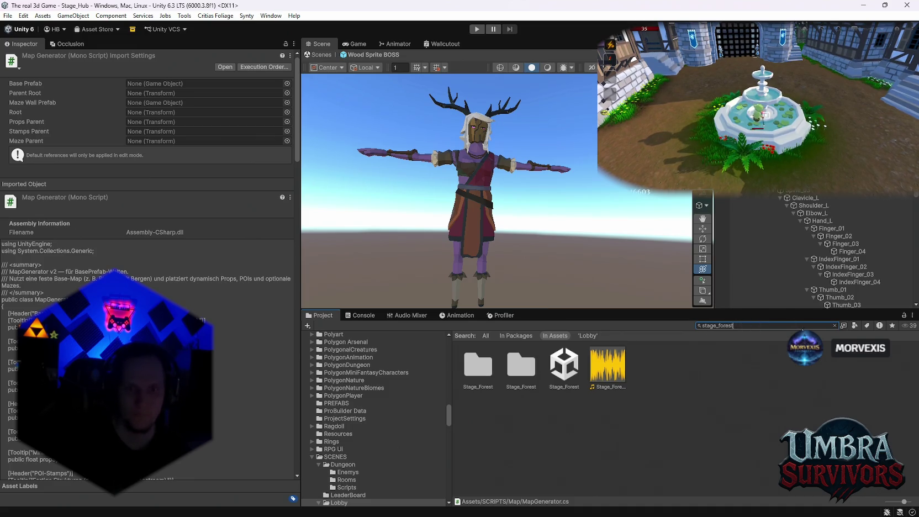
{"action": "left_click", "coordinate": [522, 379]}
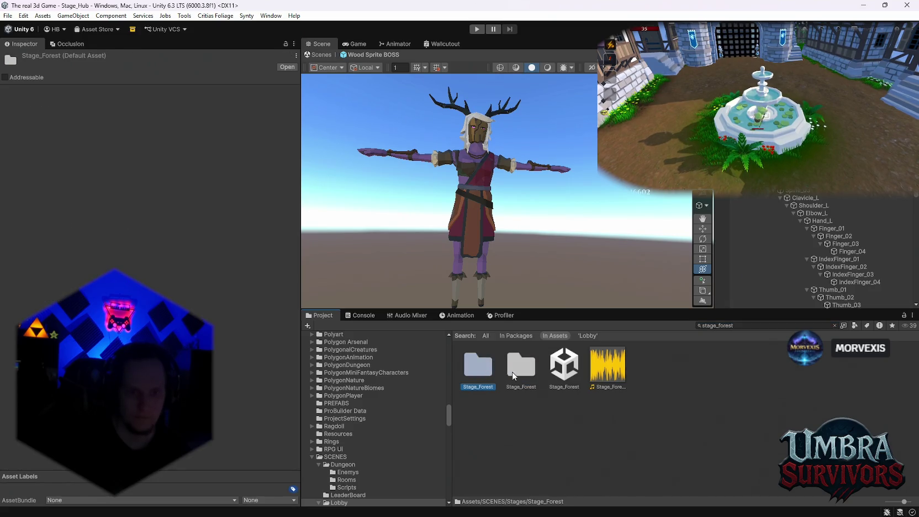
Show WorldGenConfig (Fixed Seed 12345, 10×10 maze) from the Stage_Forest prefabs and open its script.
{"action": "double_click", "coordinate": [519, 375]}
{"action": "scroll", "coordinate": [621, 395], "scroll_direction": "down", "scroll_amount": 3}
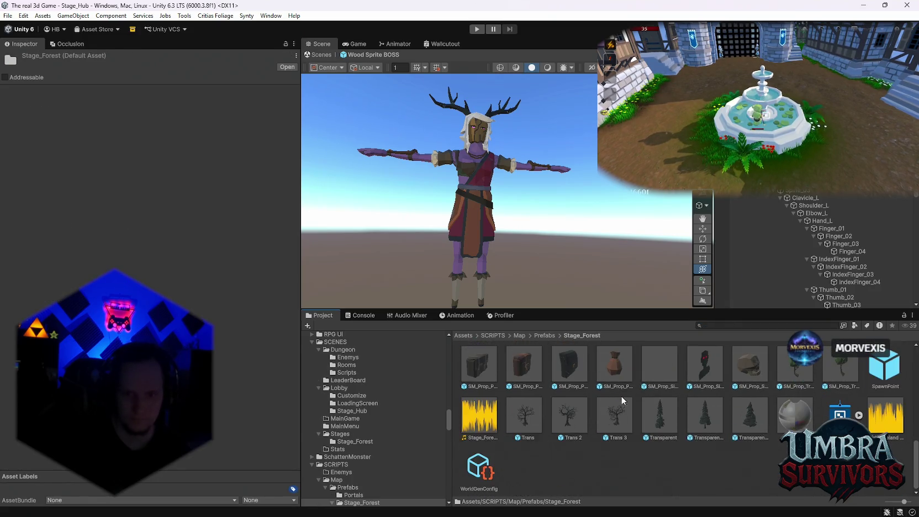
{"action": "left_click", "coordinate": [480, 469]}
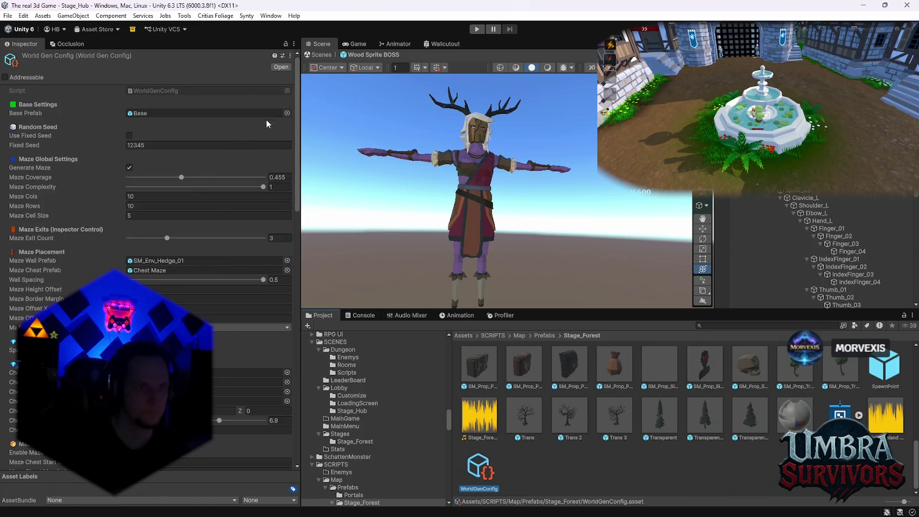
{"action": "left_click", "coordinate": [290, 55]}
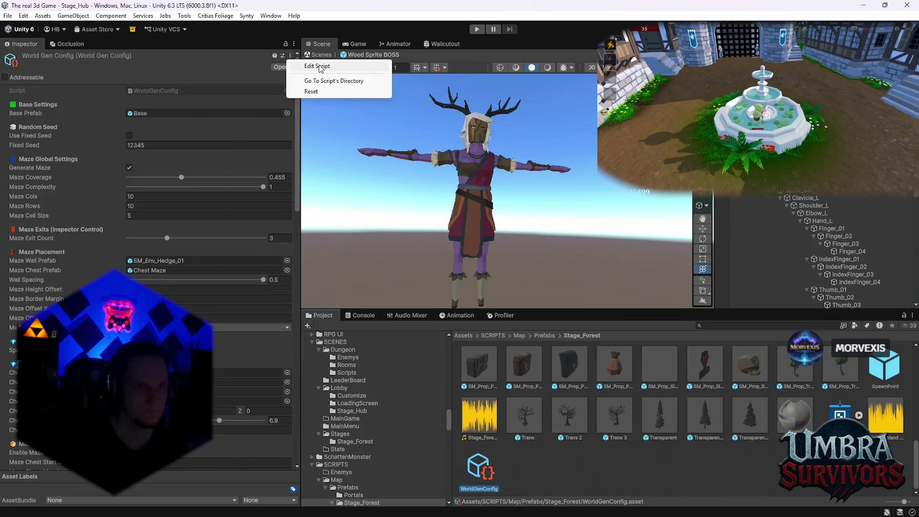
{"action": "left_click", "coordinate": [320, 67]}
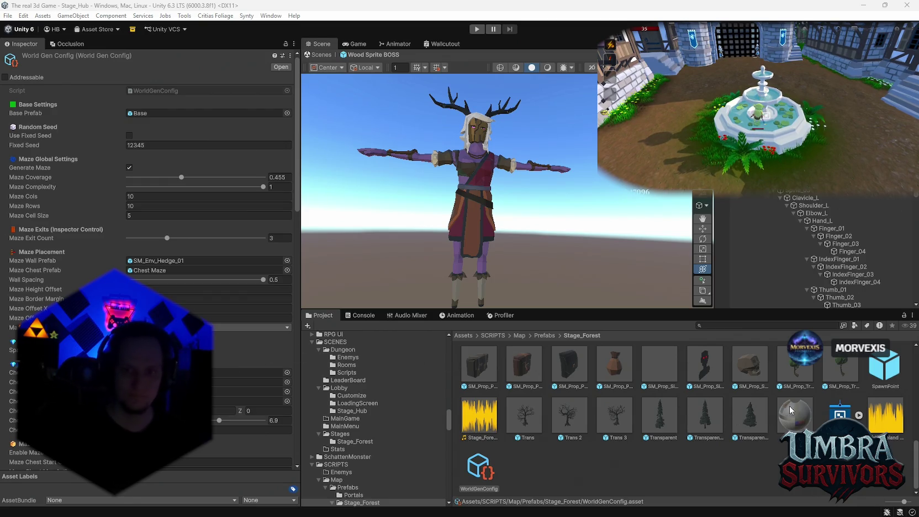
{"action": "left_click", "coordinate": [789, 326]}
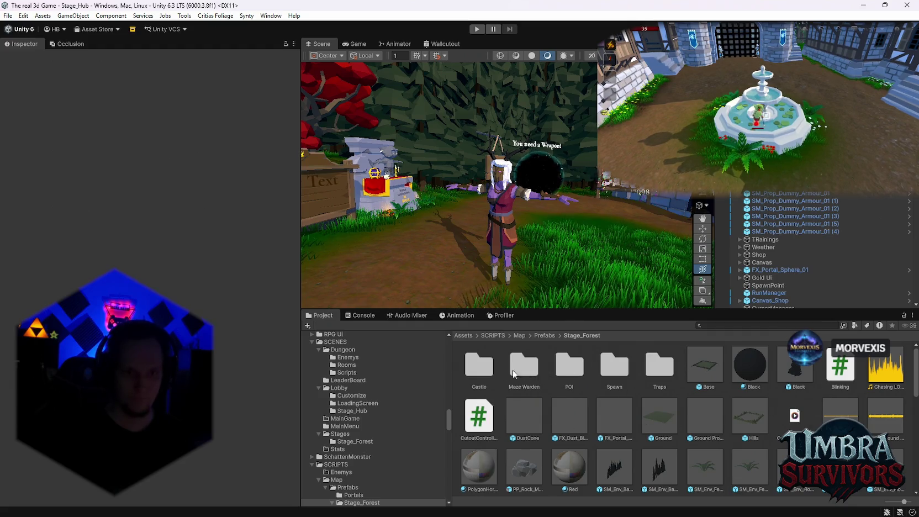
Load the Stage_Forest scene and select WorldGen to show its Map Generator using WorldGenConfig.
{"action": "double_click", "coordinate": [615, 365]}
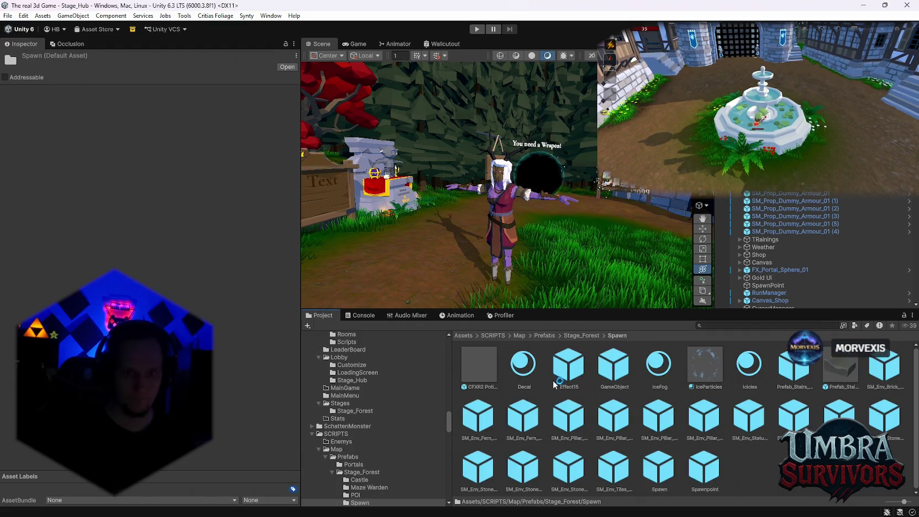
{"action": "left_click", "coordinate": [569, 336]}
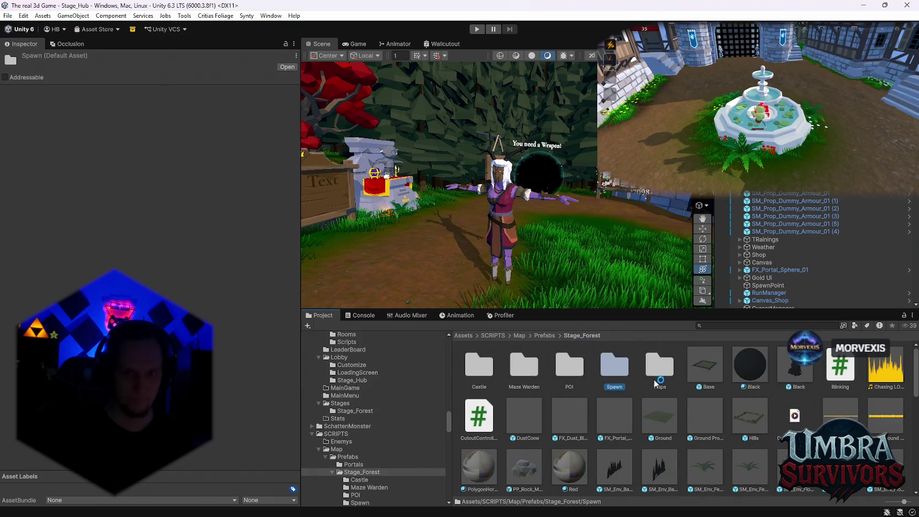
{"action": "scroll", "coordinate": [656, 383], "scroll_direction": "down", "scroll_amount": 10}
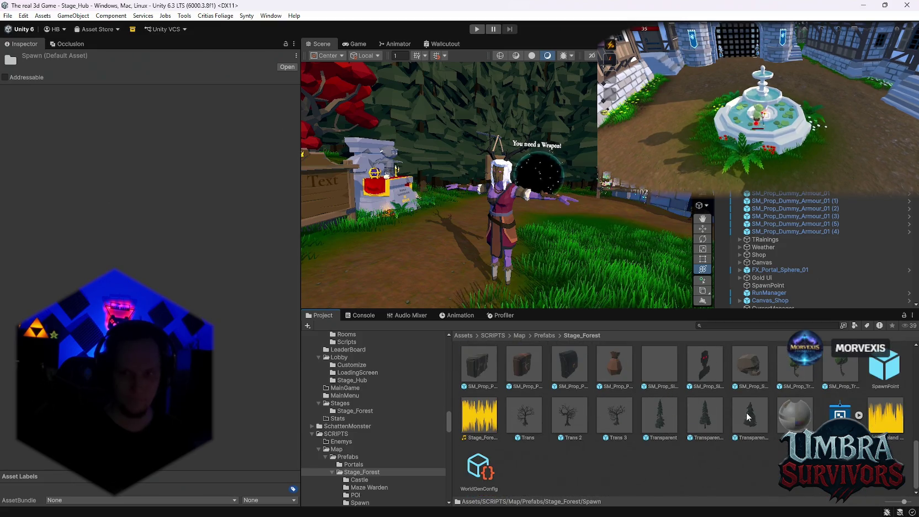
{"action": "left_click", "coordinate": [7, 16]}
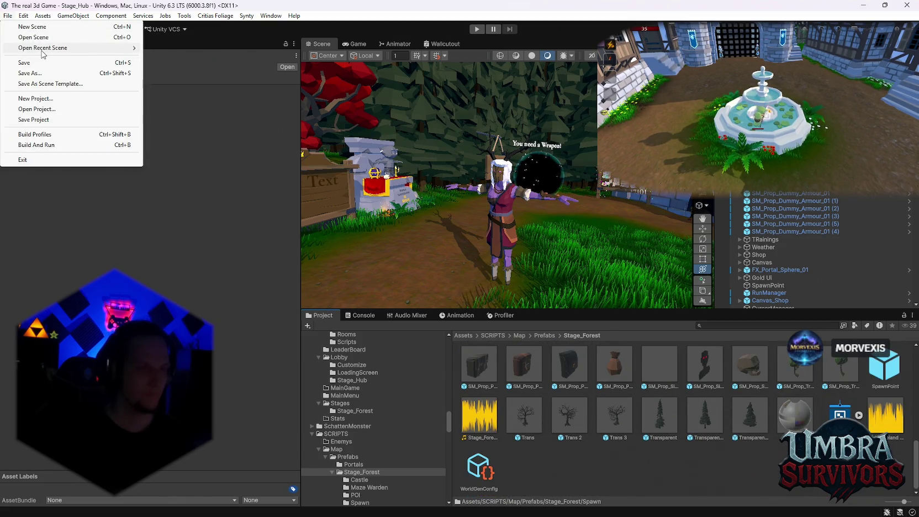
{"action": "key", "text": "Escape"}
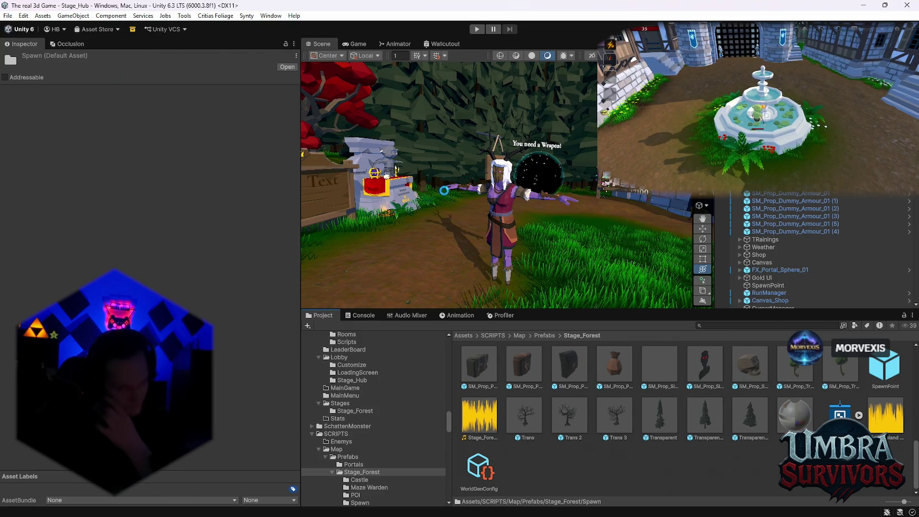
{"action": "left_click", "coordinate": [548, 197]}
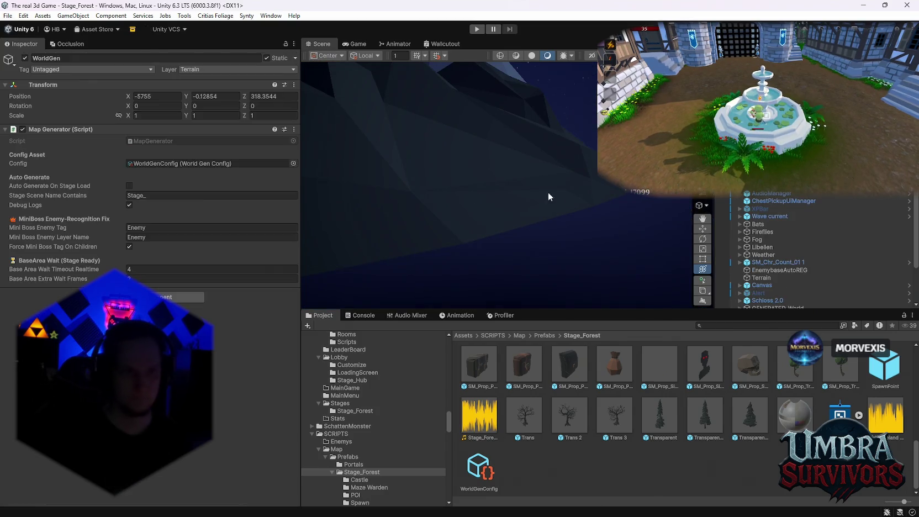
Send the Map Generator script to the external editor via Edit Script, then check the Console messages.
{"action": "left_click", "coordinate": [294, 130]}
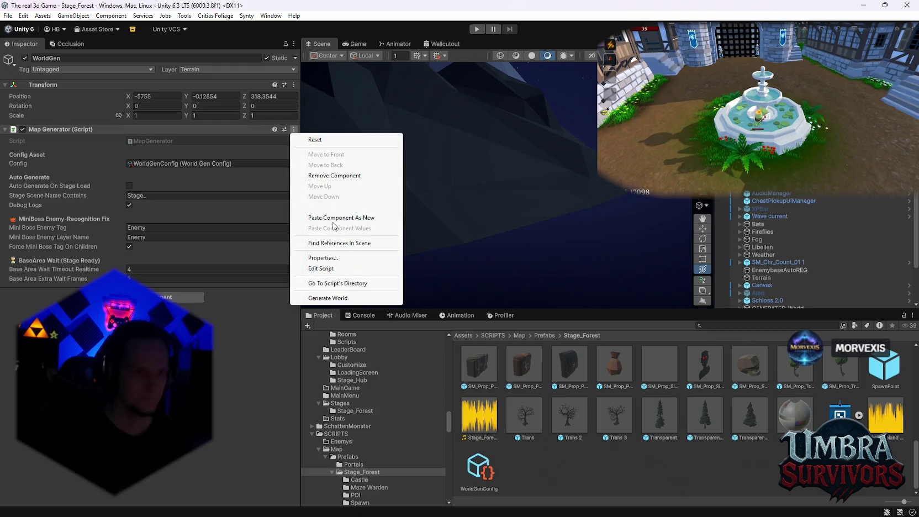
{"action": "left_click", "coordinate": [324, 269]}
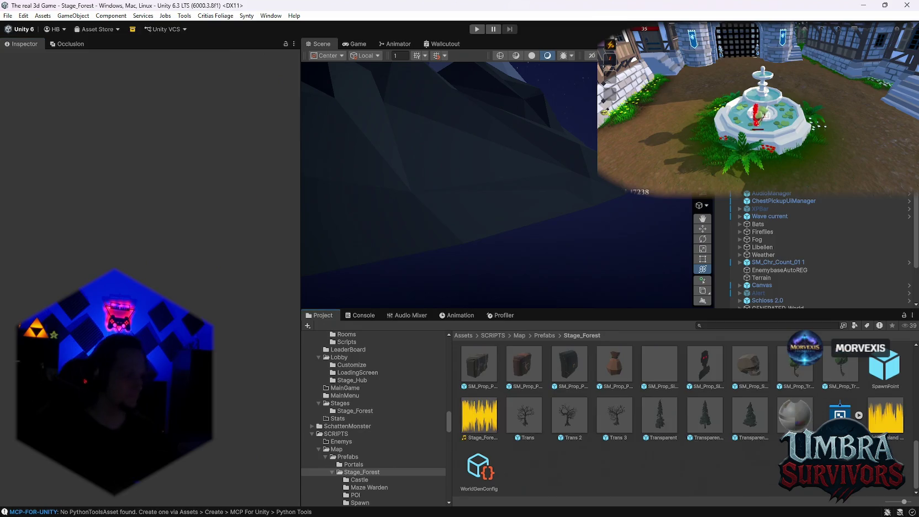
{"action": "left_click", "coordinate": [367, 318]}
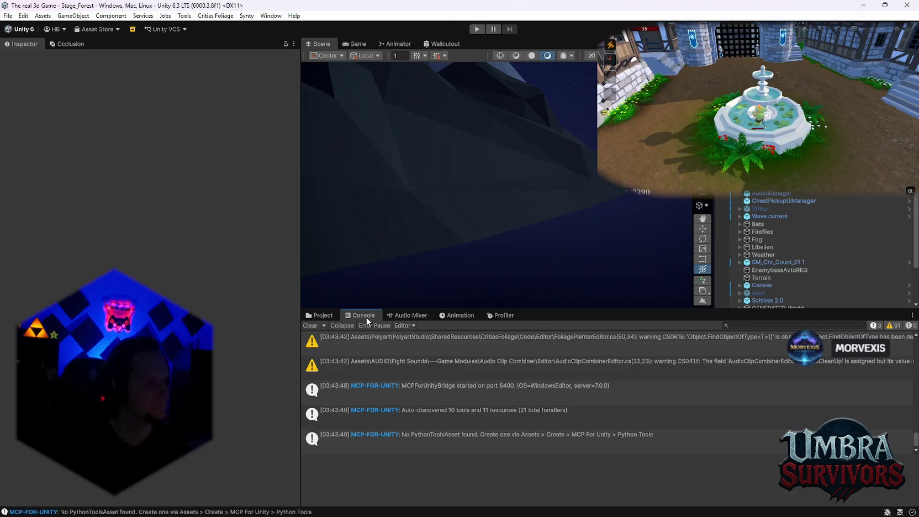
Return to the Stage_Forest assets and review WorldGenConfig's settings down its Inspector.
{"action": "left_click", "coordinate": [320, 315]}
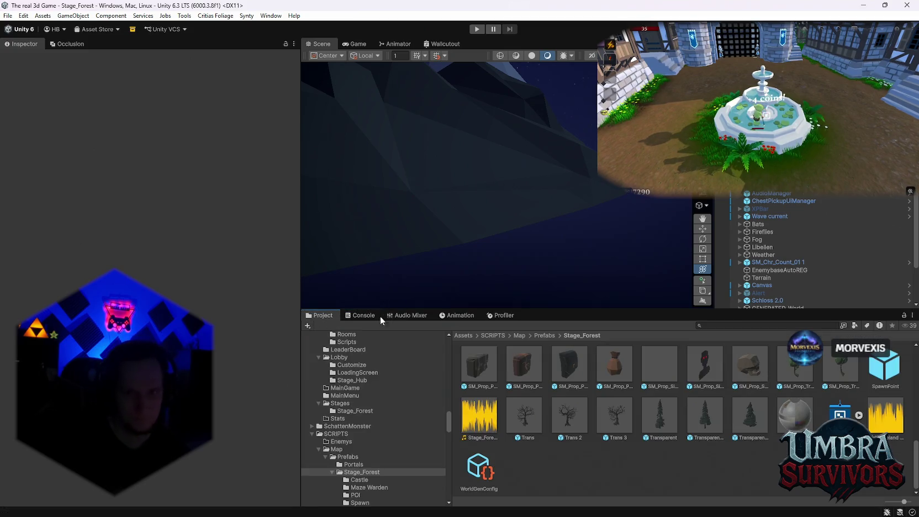
{"action": "left_click", "coordinate": [478, 467]}
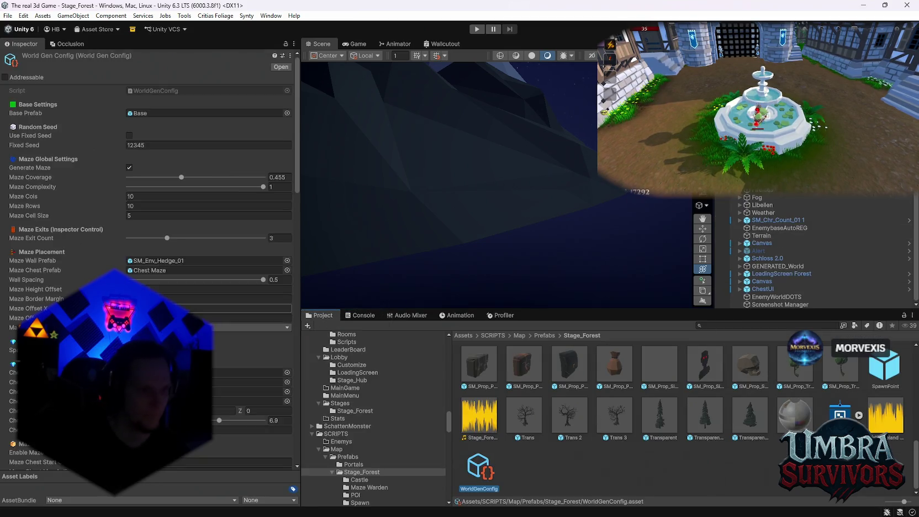
{"action": "scroll", "coordinate": [155, 359], "scroll_direction": "down", "scroll_amount": 10}
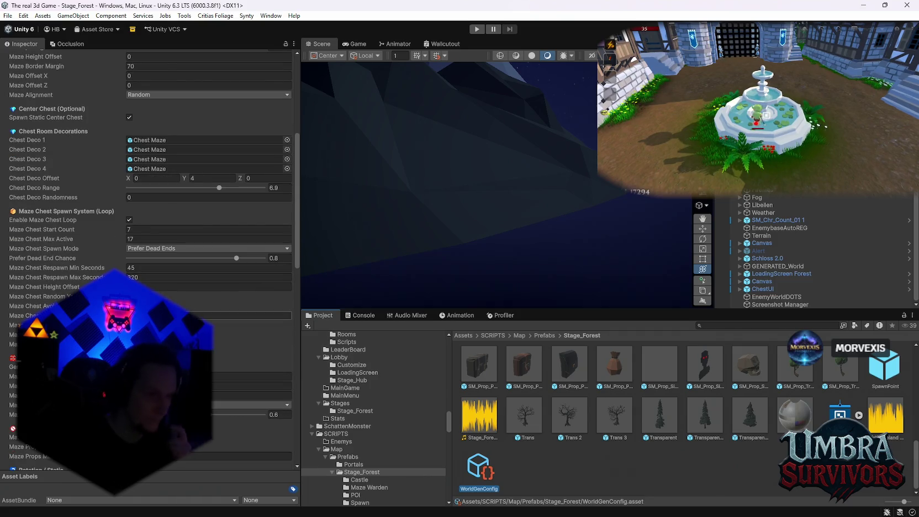
{"action": "scroll", "coordinate": [155, 248], "scroll_direction": "down", "scroll_amount": 8}
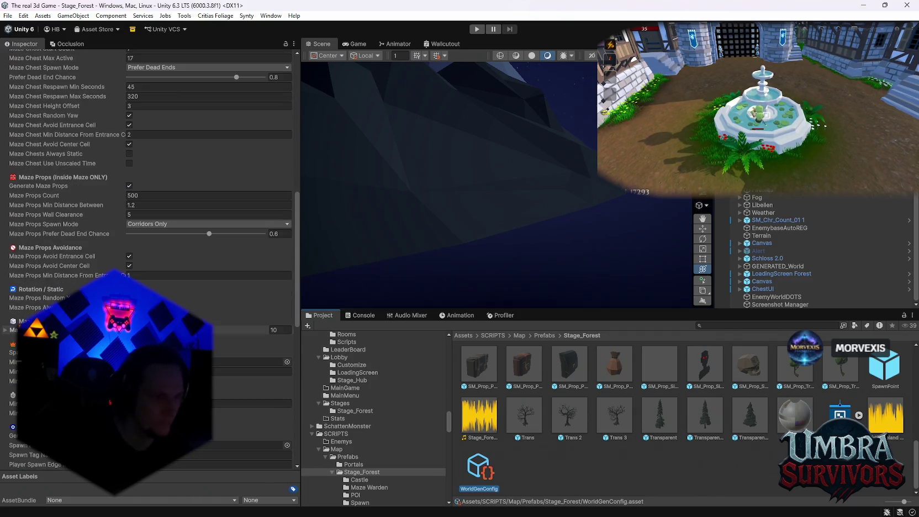
{"action": "scroll", "coordinate": [154, 249], "scroll_direction": "down", "scroll_amount": 1}
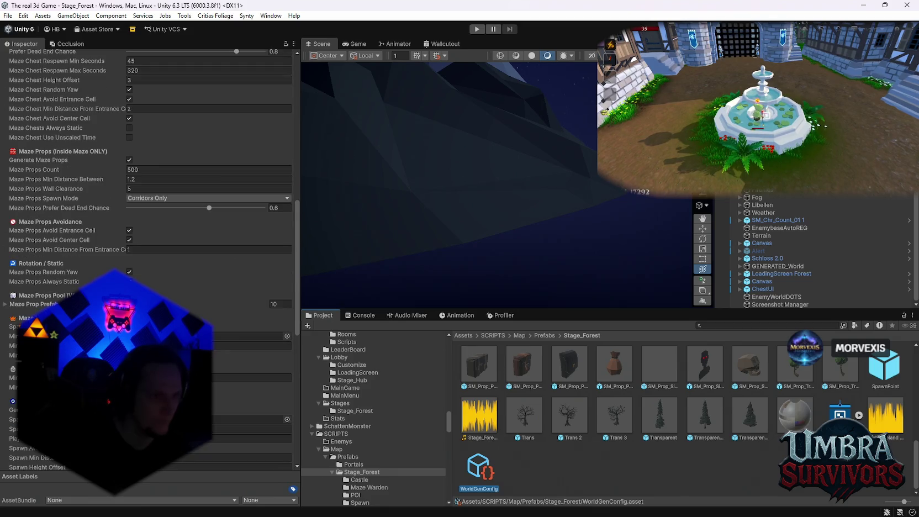
{"action": "scroll", "coordinate": [155, 259], "scroll_direction": "down", "scroll_amount": 1}
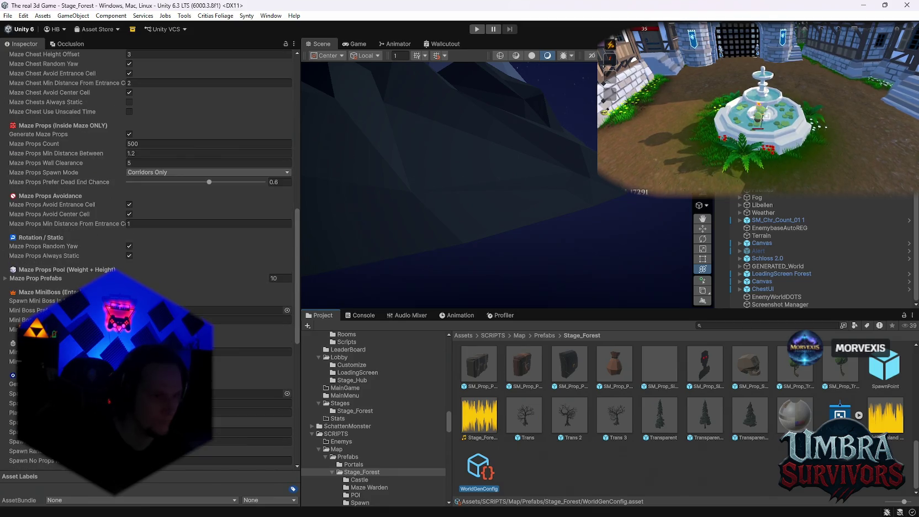
{"action": "scroll", "coordinate": [155, 260], "scroll_direction": "down", "scroll_amount": 6}
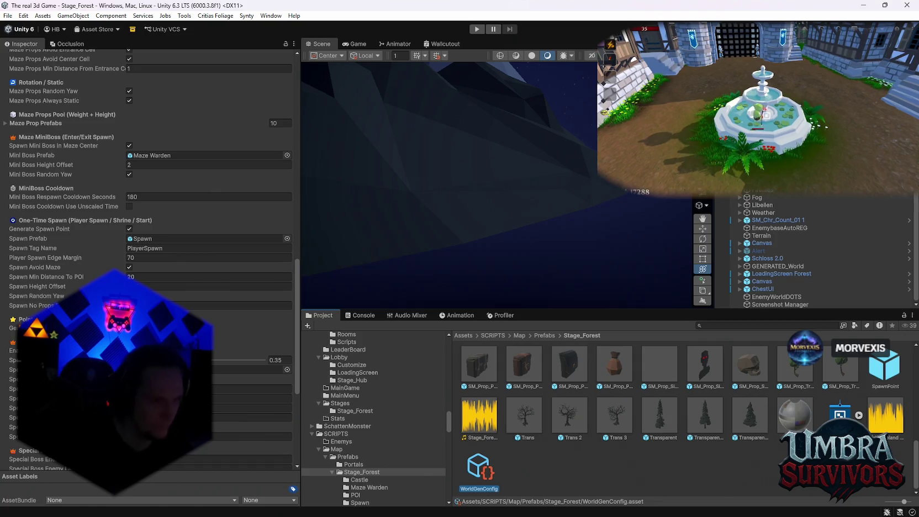
{"action": "scroll", "coordinate": [155, 259], "scroll_direction": "down", "scroll_amount": 1}
{"action": "scroll", "coordinate": [155, 260], "scroll_direction": "down", "scroll_amount": 1}
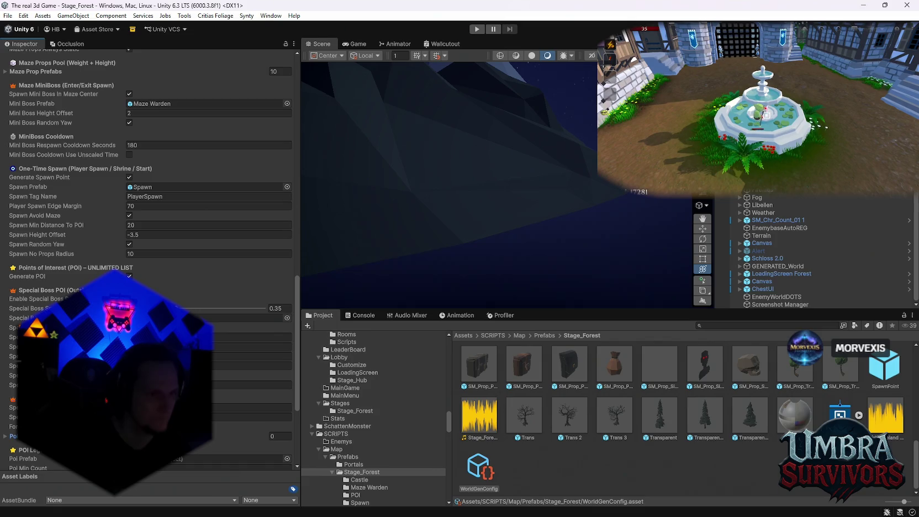
Search the Project for 'waldschrat' and open the Waldschrat skin folder.
{"action": "mouse_move", "coordinate": [28, 308]}
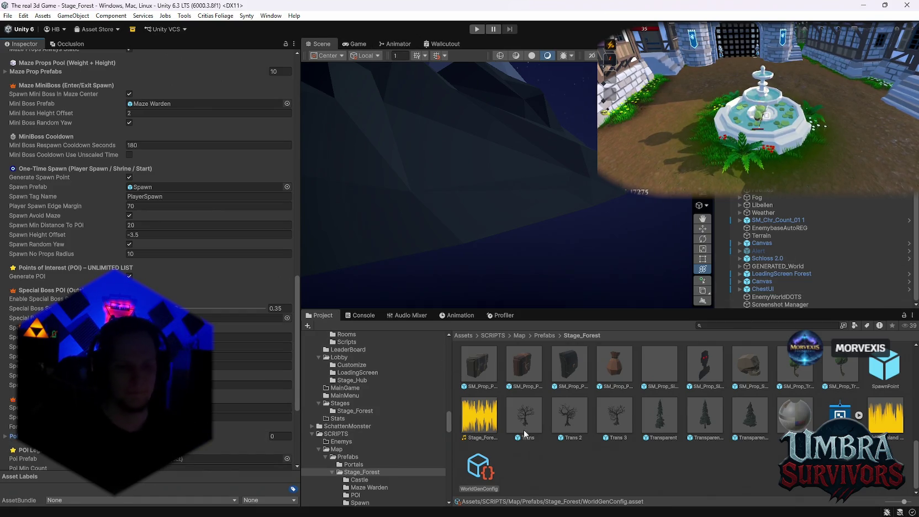
{"action": "left_click", "coordinate": [728, 326]}
{"action": "type", "text": "waldschrat"}
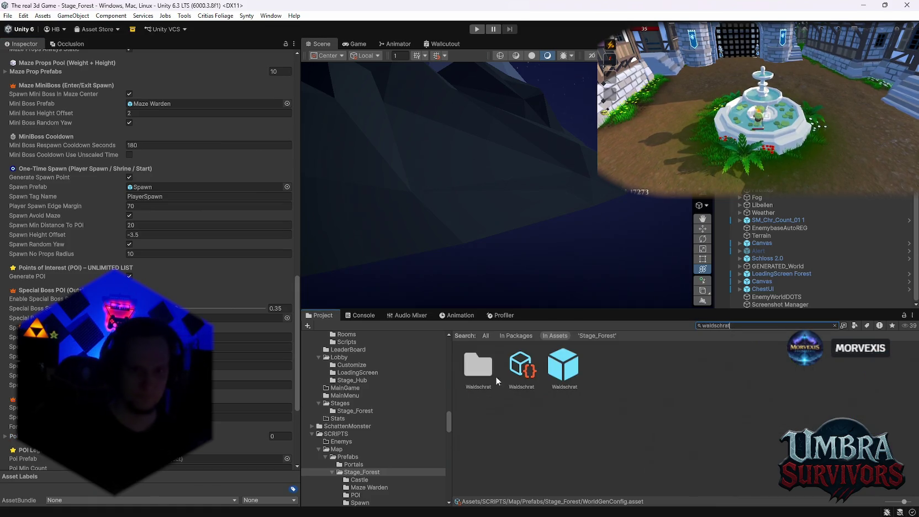
{"action": "double_click", "coordinate": [478, 367]}
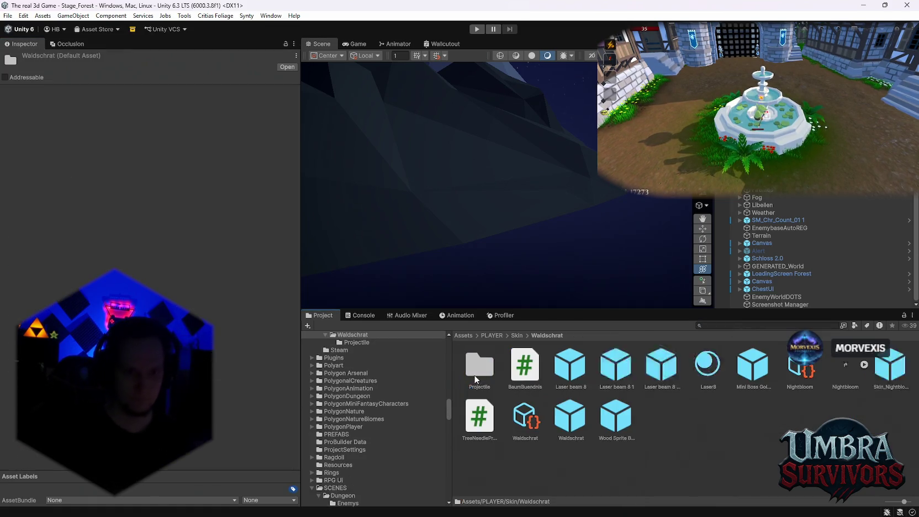
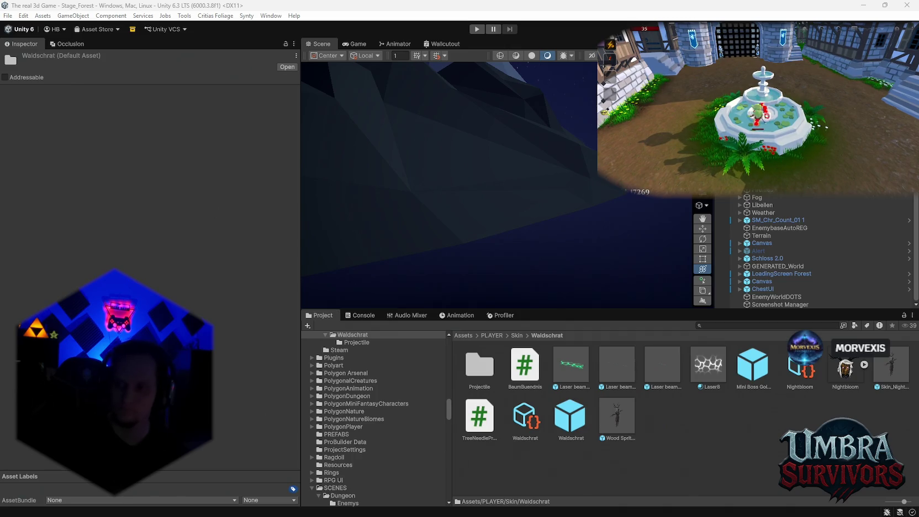
Search the Project for 'tree' and inspect the SM_Env_Tree_Dead_04 prefab.
{"action": "left_click", "coordinate": [722, 326]}
{"action": "type", "text": "tre"}
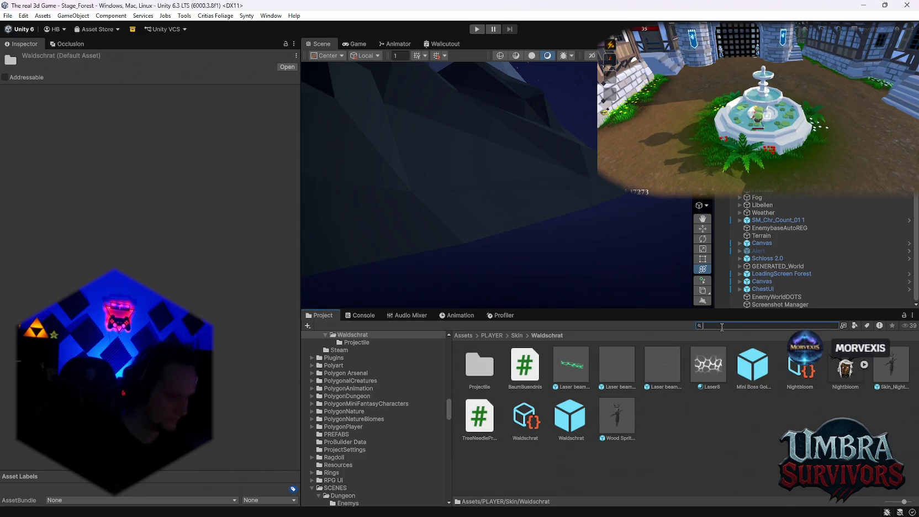
{"action": "type", "text": "e"}
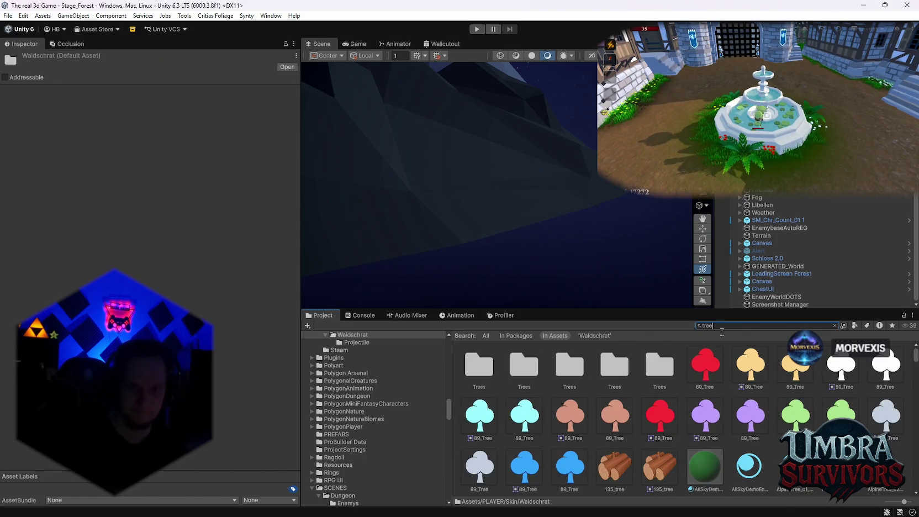
{"action": "scroll", "coordinate": [712, 408], "scroll_direction": "down", "scroll_amount": 2}
{"action": "scroll", "coordinate": [712, 407], "scroll_direction": "down", "scroll_amount": 10}
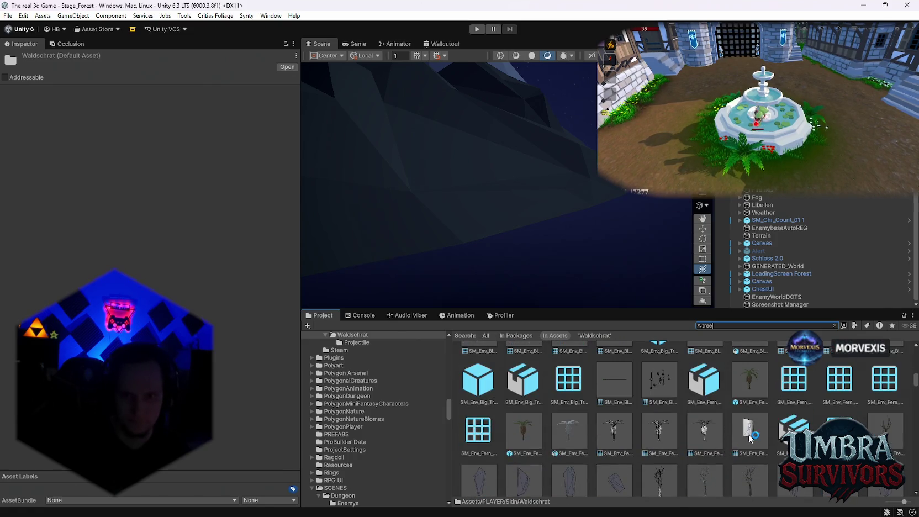
{"action": "scroll", "coordinate": [741, 424], "scroll_direction": "down", "scroll_amount": 5}
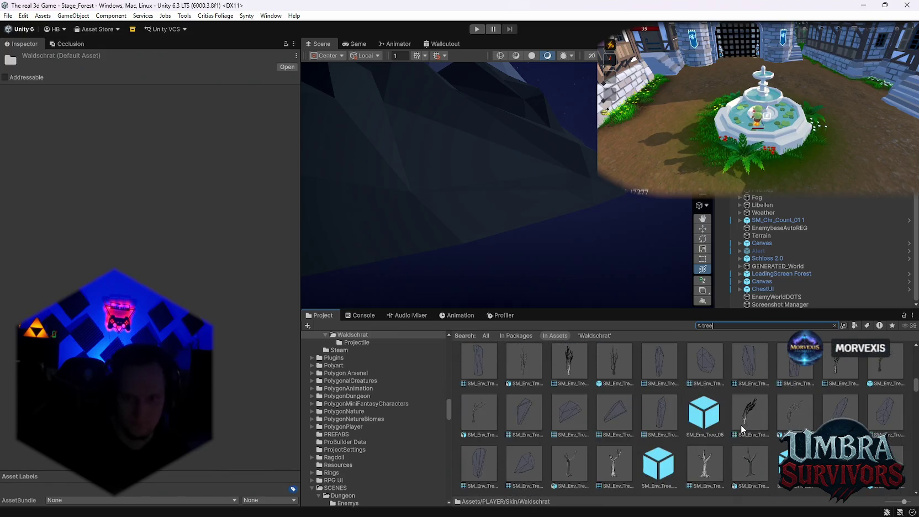
{"action": "scroll", "coordinate": [731, 432], "scroll_direction": "down", "scroll_amount": 3}
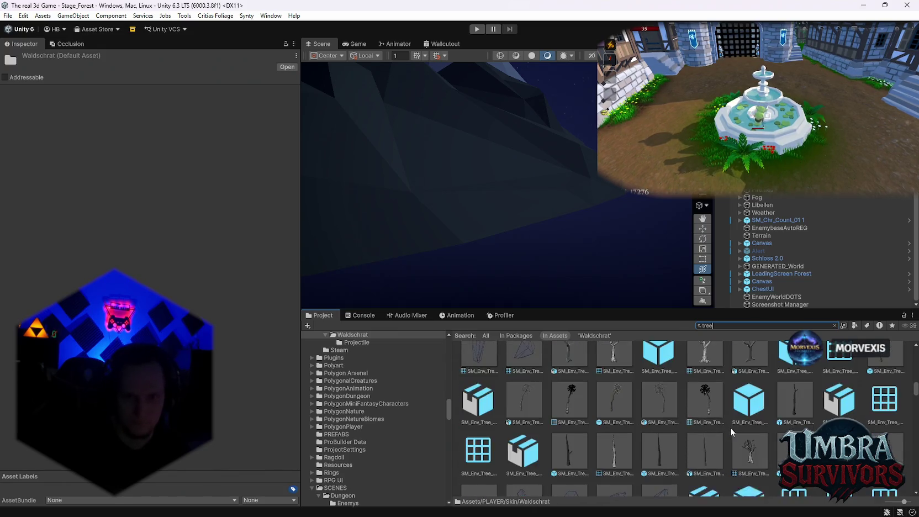
{"action": "left_click", "coordinate": [790, 399]}
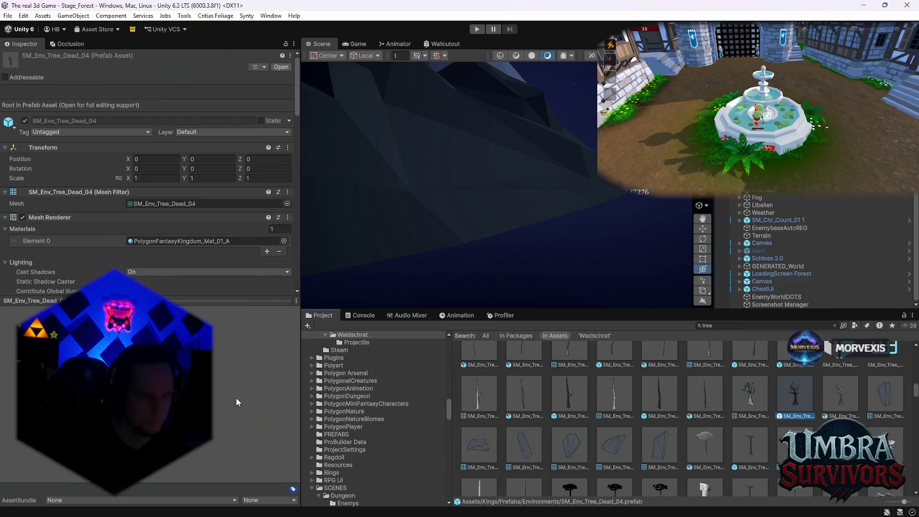
{"action": "scroll", "coordinate": [585, 409], "scroll_direction": "down", "scroll_amount": 3}
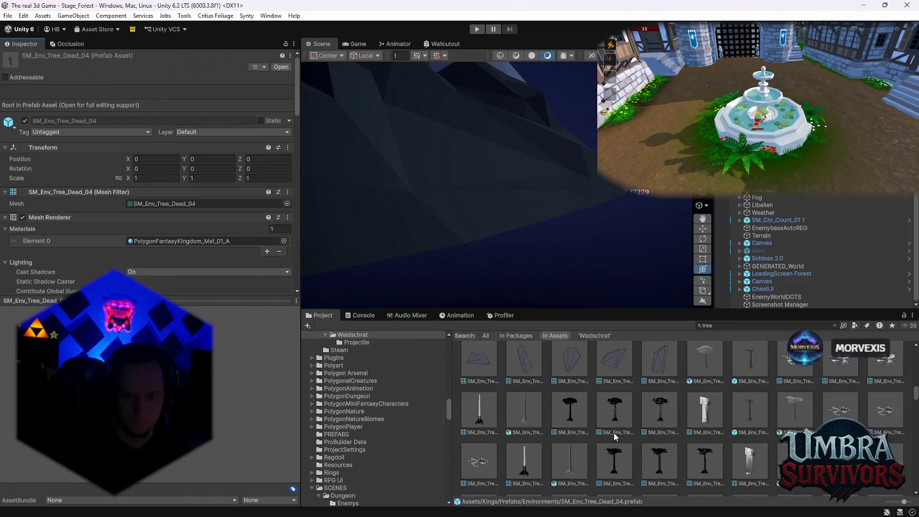
Inspect the giant, large and tree-house tree assets, then select ObjectPooler in the Hierarchy.
{"action": "left_click", "coordinate": [651, 406]}
{"action": "left_click", "coordinate": [627, 421]}
{"action": "scroll", "coordinate": [627, 429], "scroll_direction": "down", "scroll_amount": 2}
{"action": "scroll", "coordinate": [635, 423], "scroll_direction": "down", "scroll_amount": 1}
{"action": "scroll", "coordinate": [635, 424], "scroll_direction": "down", "scroll_amount": 2}
{"action": "left_click", "coordinate": [628, 445]}
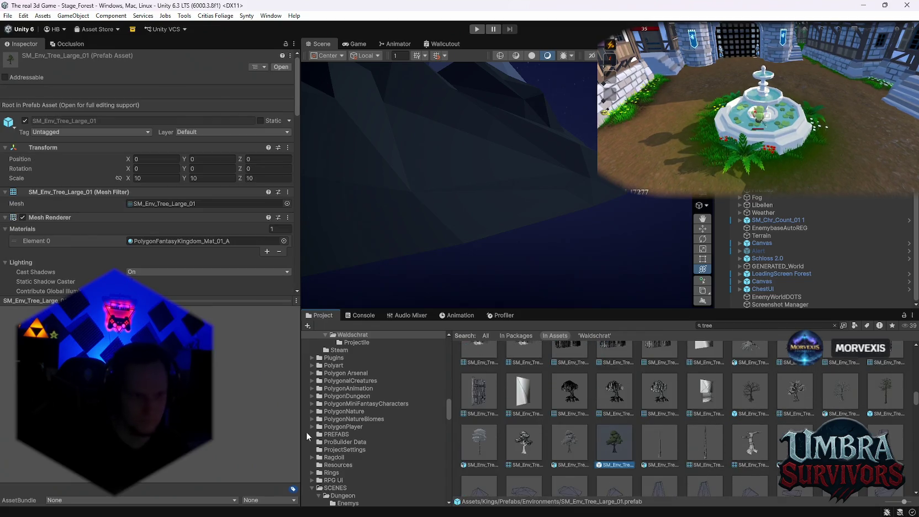
{"action": "scroll", "coordinate": [794, 428], "scroll_direction": "up", "scroll_amount": 2}
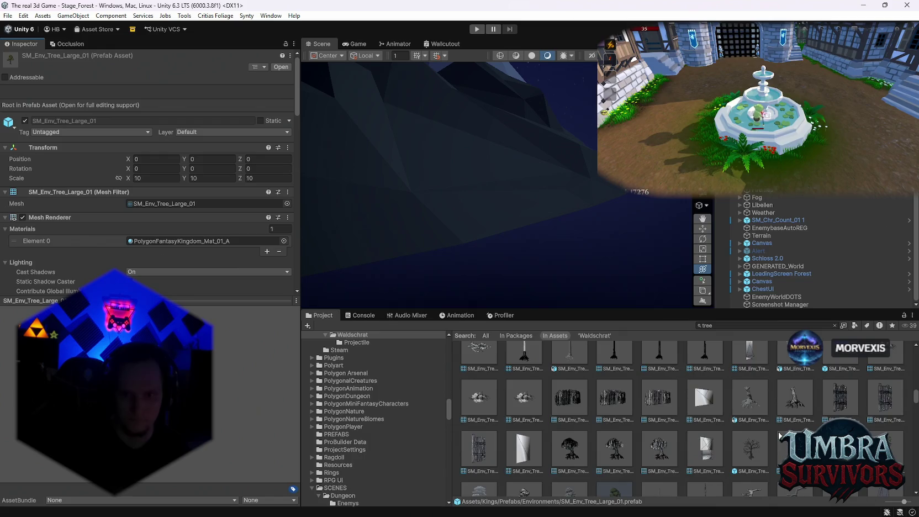
{"action": "left_click", "coordinate": [835, 393]}
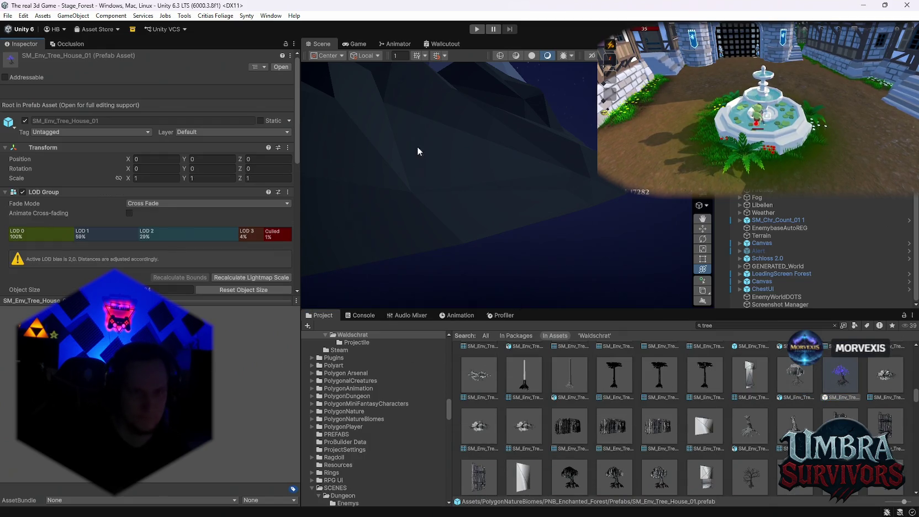
{"action": "scroll", "coordinate": [801, 249], "scroll_direction": "up", "scroll_amount": 2}
{"action": "left_click", "coordinate": [488, 159]}
Place the SM_Env_Tree_House_01 willow in the forest at Y -1.27.
{"action": "key", "text": "f"}
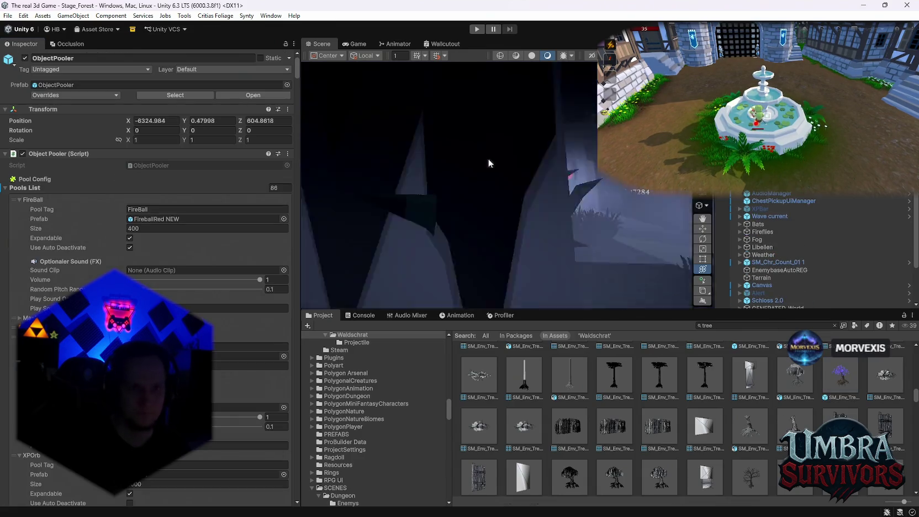
{"action": "mouse_move", "coordinate": [847, 390]}
{"action": "left_mouse_down"}
{"action": "mouse_move", "coordinate": [486, 191]}
{"action": "mouse_move", "coordinate": [486, 126]}
{"action": "left_mouse_up"}
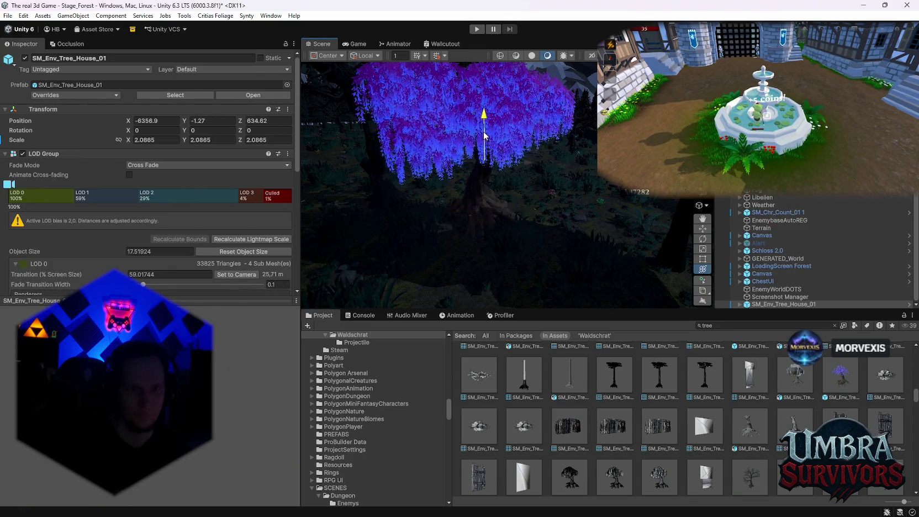
{"action": "mouse_move", "coordinate": [480, 186]}
{"action": "left_mouse_down"}
{"action": "mouse_move", "coordinate": [511, 227]}
{"action": "mouse_move", "coordinate": [491, 196]}
{"action": "mouse_move", "coordinate": [445, 187]}
{"action": "mouse_move", "coordinate": [480, 78]}
{"action": "mouse_move", "coordinate": [470, 168]}
{"action": "left_mouse_up"}
Browse more tree assets and drag a couple into the scene for comparison.
{"action": "scroll", "coordinate": [651, 409], "scroll_direction": "down", "scroll_amount": 10}
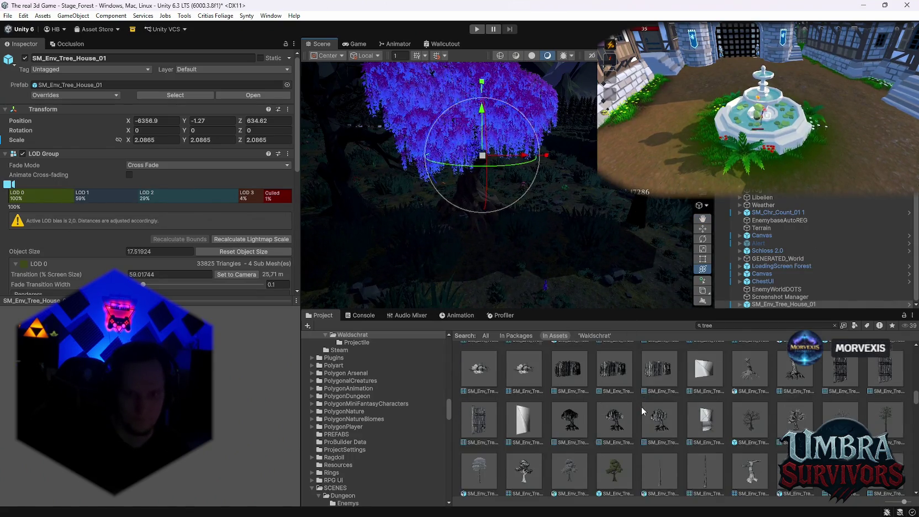
{"action": "scroll", "coordinate": [663, 411], "scroll_direction": "up", "scroll_amount": 1}
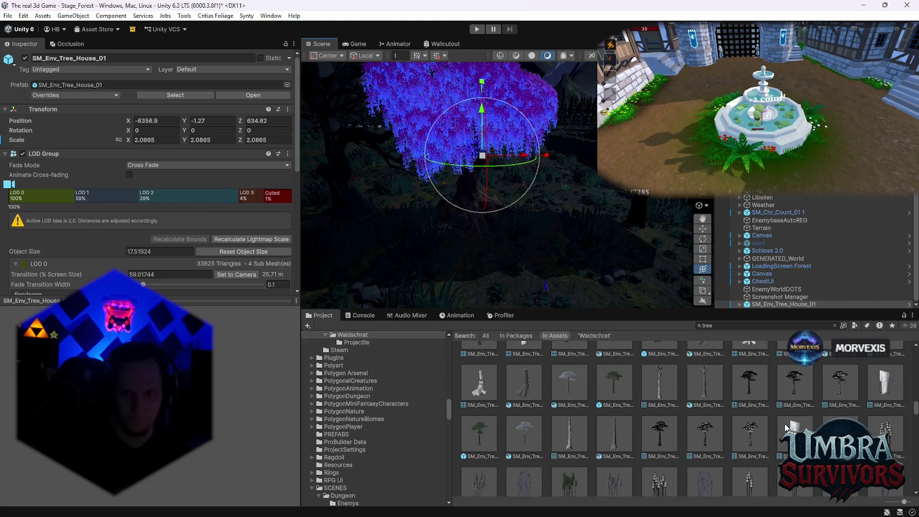
{"action": "scroll", "coordinate": [677, 387], "scroll_direction": "down", "scroll_amount": 4}
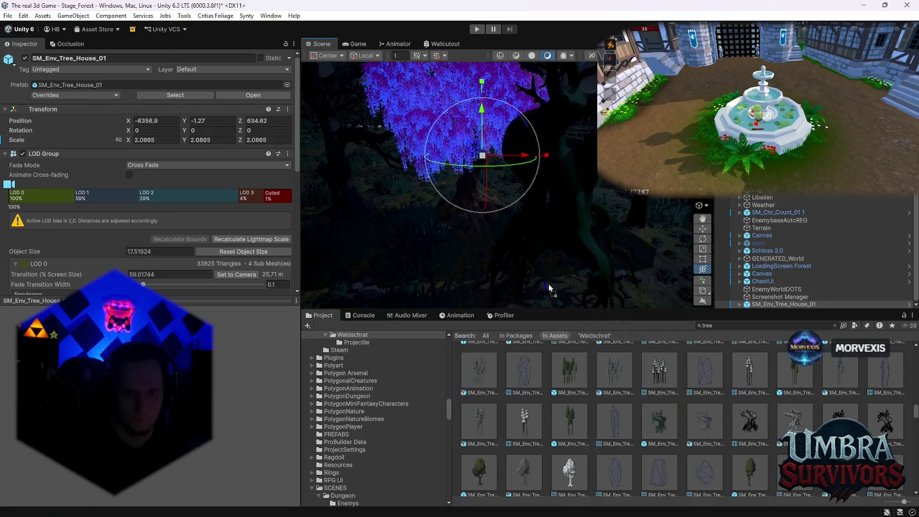
{"action": "scroll", "coordinate": [698, 417], "scroll_direction": "down", "scroll_amount": 2}
{"action": "scroll", "coordinate": [697, 414], "scroll_direction": "down", "scroll_amount": 5}
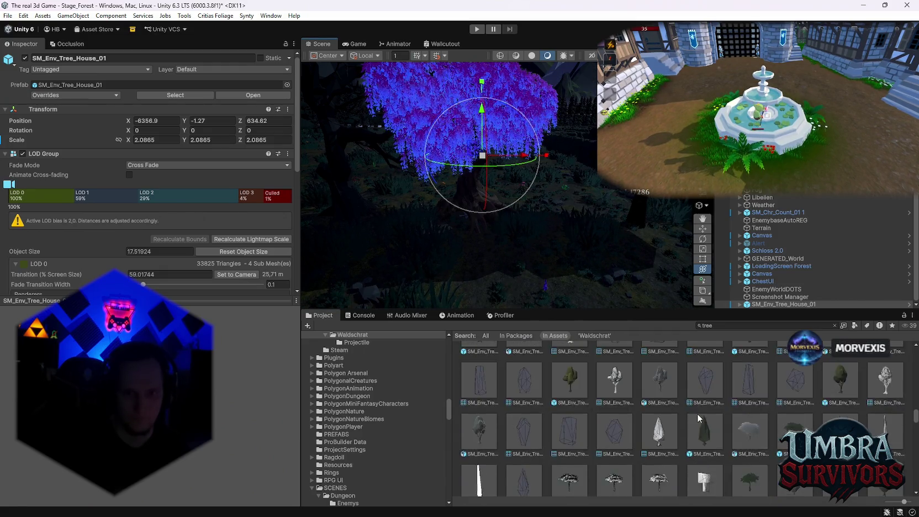
{"action": "scroll", "coordinate": [709, 410], "scroll_direction": "down", "scroll_amount": 5}
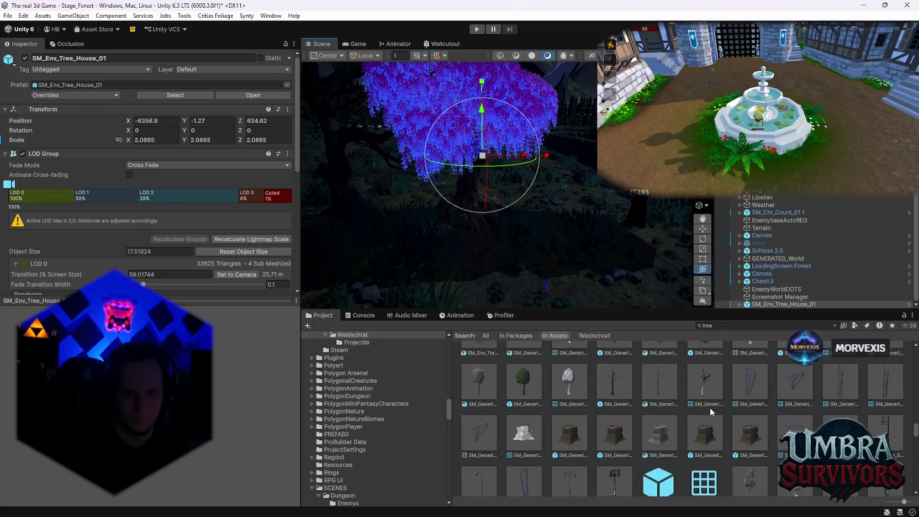
{"action": "scroll", "coordinate": [711, 413], "scroll_direction": "down", "scroll_amount": 2}
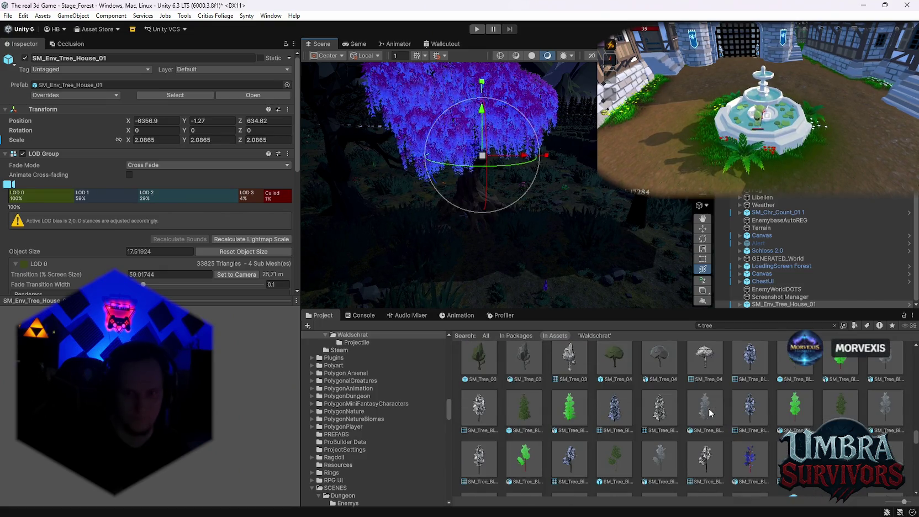
{"action": "mouse_move", "coordinate": [711, 412]}
{"action": "left_mouse_down"}
{"action": "mouse_move", "coordinate": [566, 267]}
{"action": "mouse_move", "coordinate": [546, 299]}
{"action": "left_mouse_up"}
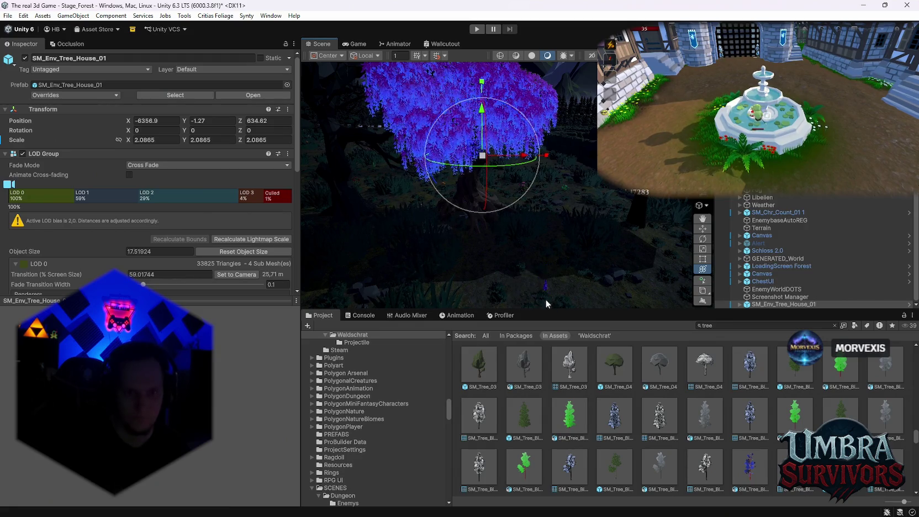
{"action": "scroll", "coordinate": [726, 428], "scroll_direction": "down", "scroll_amount": 3}
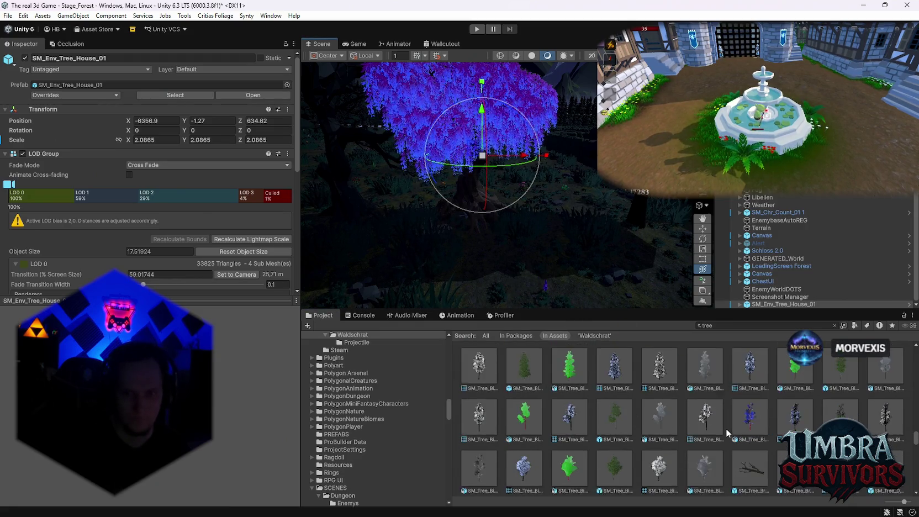
{"action": "scroll", "coordinate": [652, 406], "scroll_direction": "down", "scroll_amount": 3}
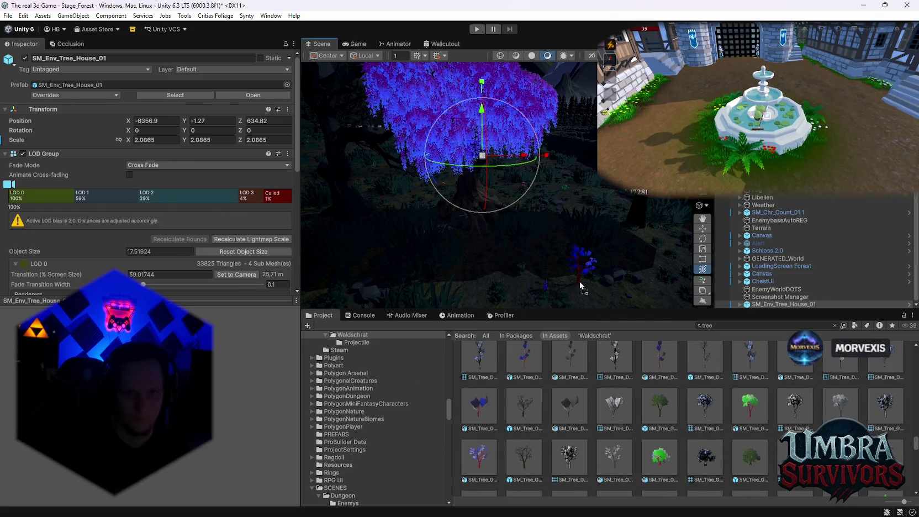
{"action": "scroll", "coordinate": [567, 410], "scroll_direction": "down", "scroll_amount": 2}
{"action": "scroll", "coordinate": [566, 406], "scroll_direction": "down", "scroll_amount": 6}
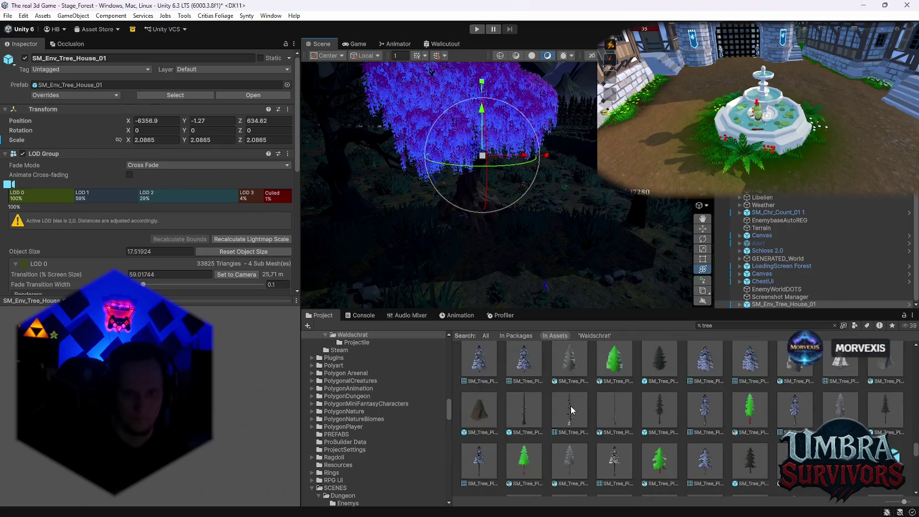
{"action": "scroll", "coordinate": [585, 409], "scroll_direction": "down", "scroll_amount": 6}
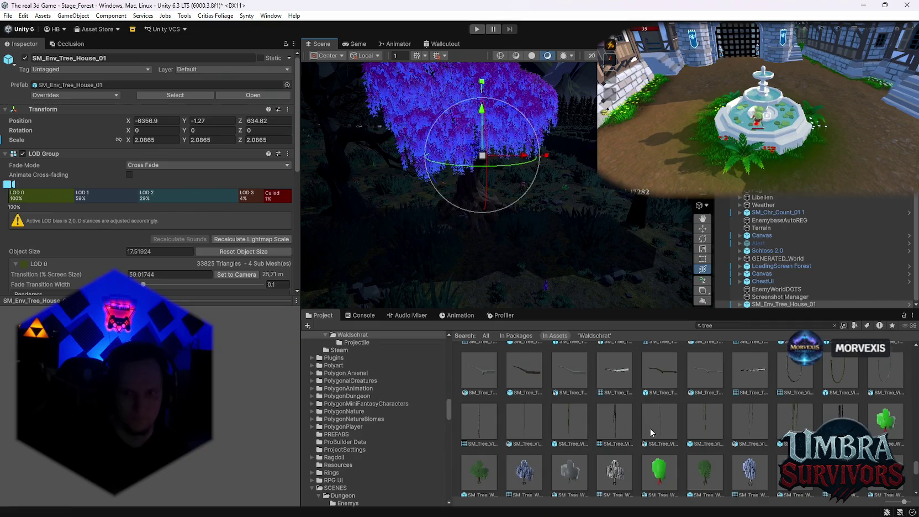
{"action": "scroll", "coordinate": [653, 432], "scroll_direction": "down", "scroll_amount": 1}
{"action": "mouse_move", "coordinate": [893, 408]}
{"action": "left_mouse_down"}
{"action": "mouse_move", "coordinate": [575, 267]}
{"action": "mouse_move", "coordinate": [539, 292]}
{"action": "mouse_move", "coordinate": [512, 415]}
{"action": "mouse_move", "coordinate": [483, 293]}
{"action": "mouse_move", "coordinate": [581, 290]}
{"action": "left_mouse_up"}
{"action": "scroll", "coordinate": [511, 415], "scroll_direction": "down", "scroll_amount": 2}
{"action": "scroll", "coordinate": [630, 395], "scroll_direction": "down", "scroll_amount": 3}
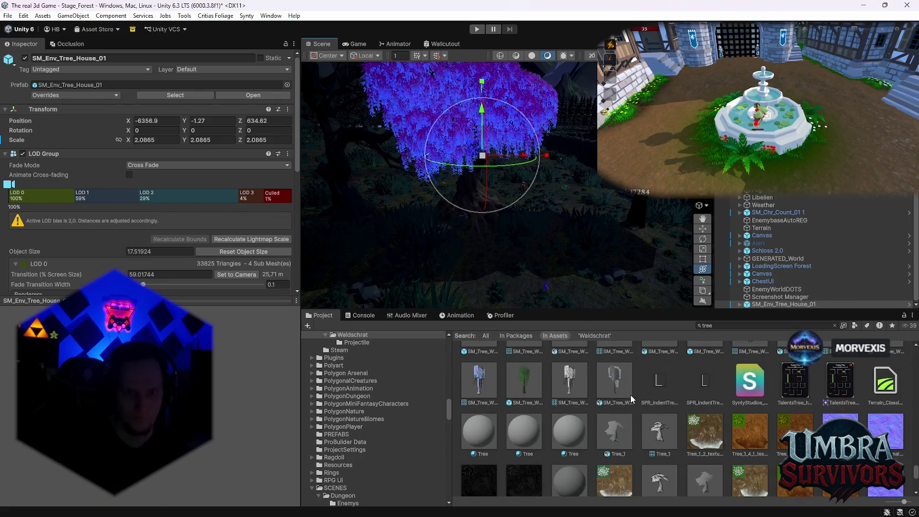
{"action": "scroll", "coordinate": [630, 395], "scroll_direction": "down", "scroll_amount": 2}
{"action": "left_click_drag", "start_coordinate": [567, 195], "coordinate": [572, 285]}
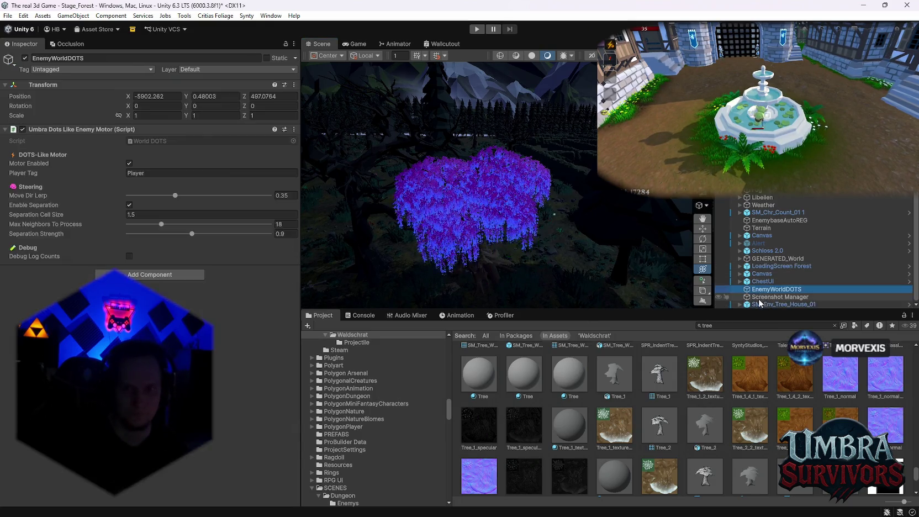
{"action": "left_click", "coordinate": [761, 326]}
Save the tree house as an original prefab in the Waldschrat folder.
{"action": "type", "text": "waldschrat"}
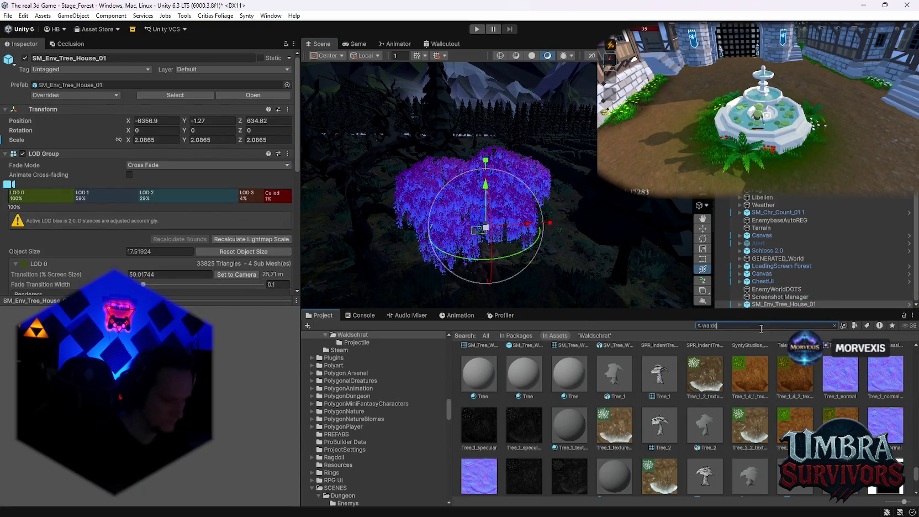
{"action": "mouse_move", "coordinate": [785, 304]}
{"action": "left_mouse_down"}
{"action": "mouse_move", "coordinate": [610, 394]}
{"action": "mouse_move", "coordinate": [505, 410]}
{"action": "mouse_move", "coordinate": [478, 373]}
{"action": "left_mouse_up"}
{"action": "double_click", "coordinate": [479, 368]}
{"action": "mouse_move", "coordinate": [774, 305]}
{"action": "left_mouse_down"}
{"action": "mouse_move", "coordinate": [664, 420]}
{"action": "mouse_move", "coordinate": [668, 428]}
{"action": "left_mouse_up"}
{"action": "left_click", "coordinate": [426, 278]}
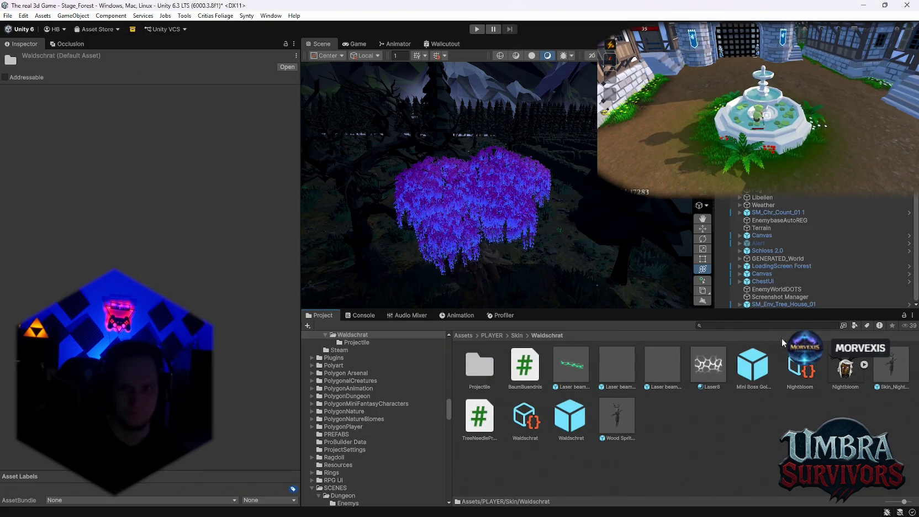
Delete the scene tree house and select the new prefab to edit its scale.
{"action": "left_click", "coordinate": [771, 305]}
{"action": "key", "text": "Delete"}
{"action": "left_click_drag", "start_coordinate": [471, 201], "coordinate": [487, 207]}
{"action": "left_click", "coordinate": [473, 425]}
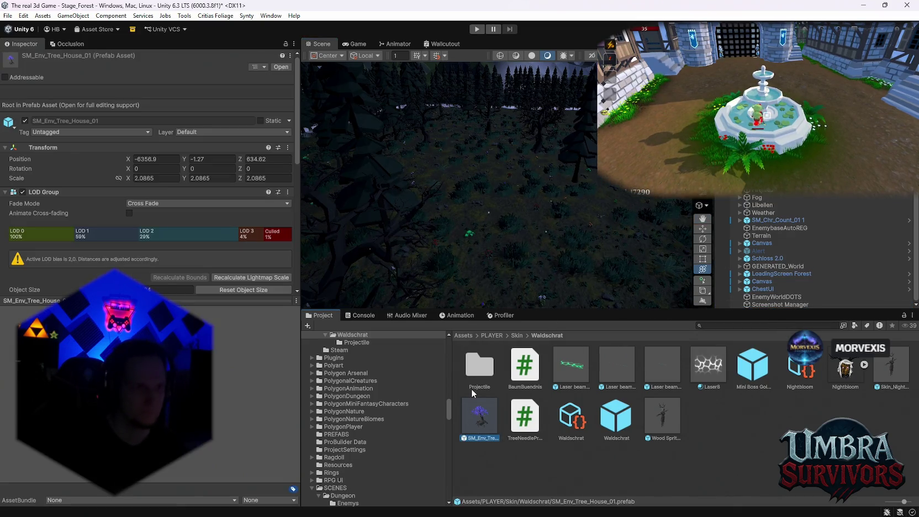
{"action": "left_click", "coordinate": [159, 177]}
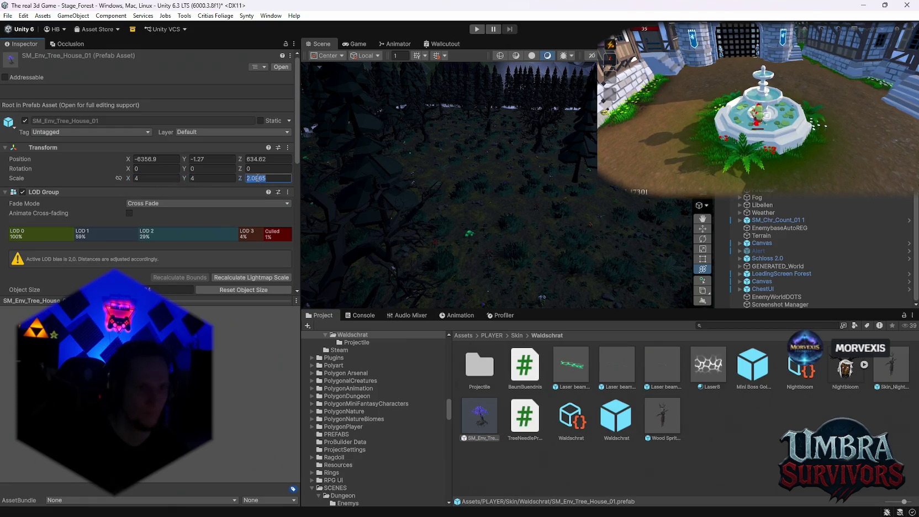
Place the prefab in the scene at Y -2.6, then delete it again.
{"action": "mouse_move", "coordinate": [480, 418]}
{"action": "left_mouse_down"}
{"action": "mouse_move", "coordinate": [476, 243]}
{"action": "mouse_move", "coordinate": [504, 191]}
{"action": "mouse_move", "coordinate": [492, 176]}
{"action": "left_mouse_up"}
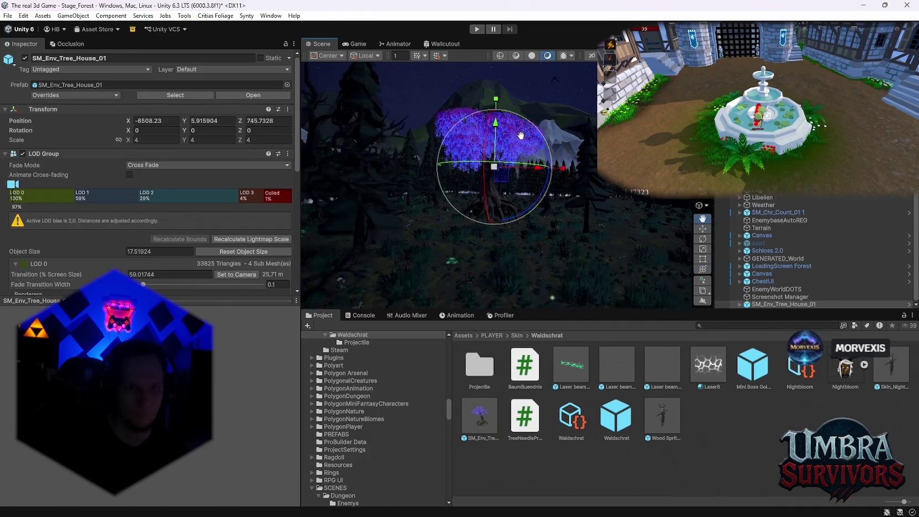
{"action": "left_click_drag", "start_coordinate": [490, 120], "coordinate": [474, 237]}
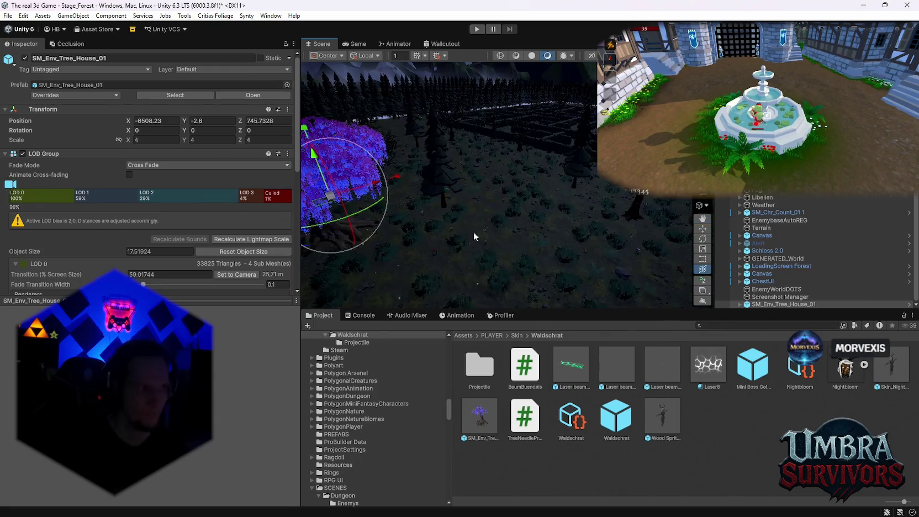
{"action": "key", "text": "f"}
{"action": "left_click", "coordinate": [755, 305]}
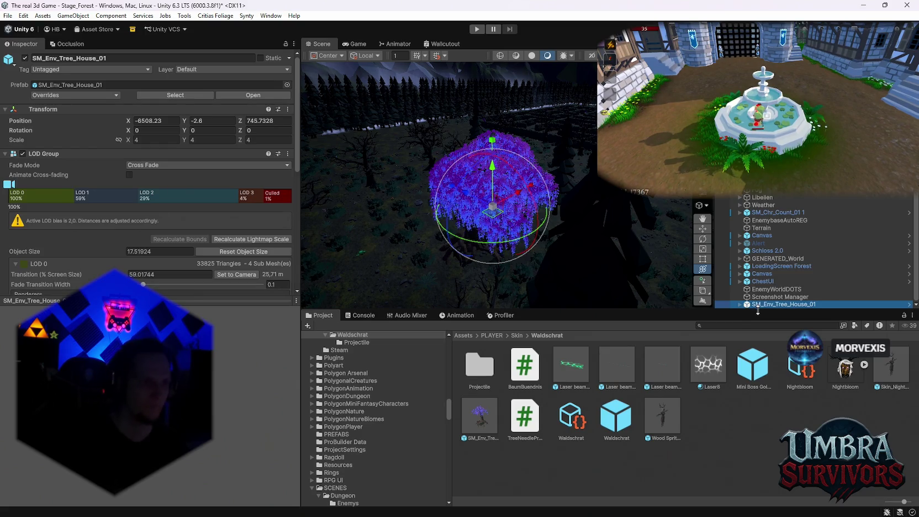
{"action": "key", "text": "Delete"}
{"action": "mouse_move", "coordinate": [393, 199]}
{"action": "left_mouse_down"}
{"action": "mouse_move", "coordinate": [499, 215]}
{"action": "mouse_move", "coordinate": [489, 241]}
{"action": "mouse_move", "coordinate": [549, 216]}
{"action": "left_mouse_up"}
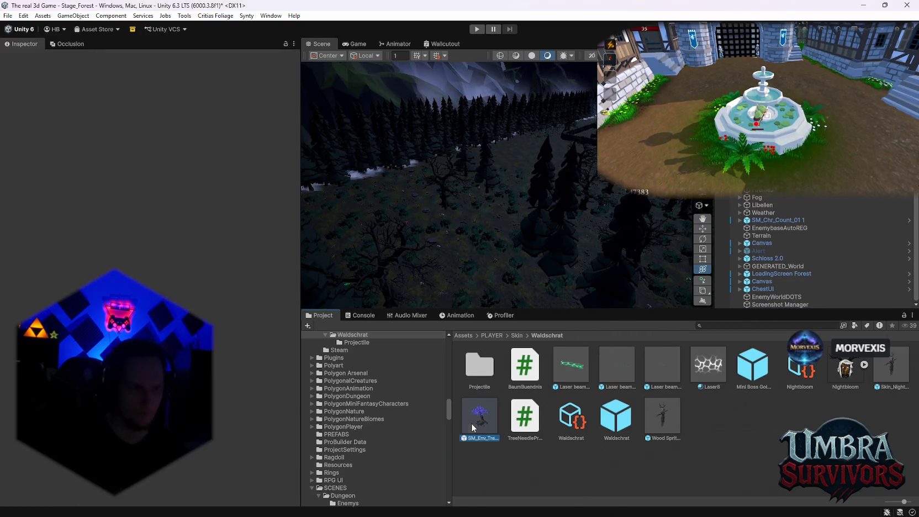
Inspect the tree-house prefab asset in the Waldschrat folder.
{"action": "left_click", "coordinate": [471, 424]}
{"action": "scroll", "coordinate": [121, 241], "scroll_direction": "down", "scroll_amount": 10}
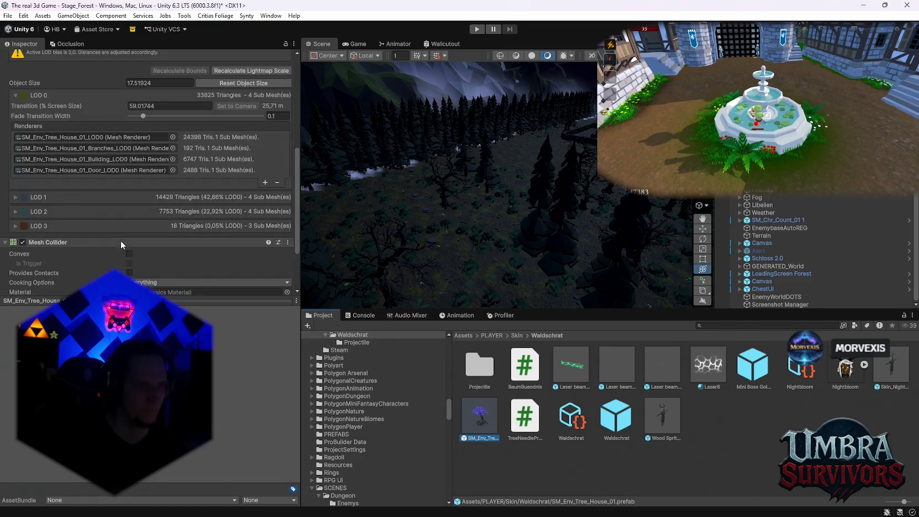
{"action": "mouse_move", "coordinate": [525, 111]}
{"action": "left_mouse_down"}
{"action": "mouse_move", "coordinate": [529, 135]}
{"action": "mouse_move", "coordinate": [502, 204]}
{"action": "left_mouse_up"}
{"action": "scroll", "coordinate": [477, 200], "scroll_direction": "up", "scroll_amount": 5}
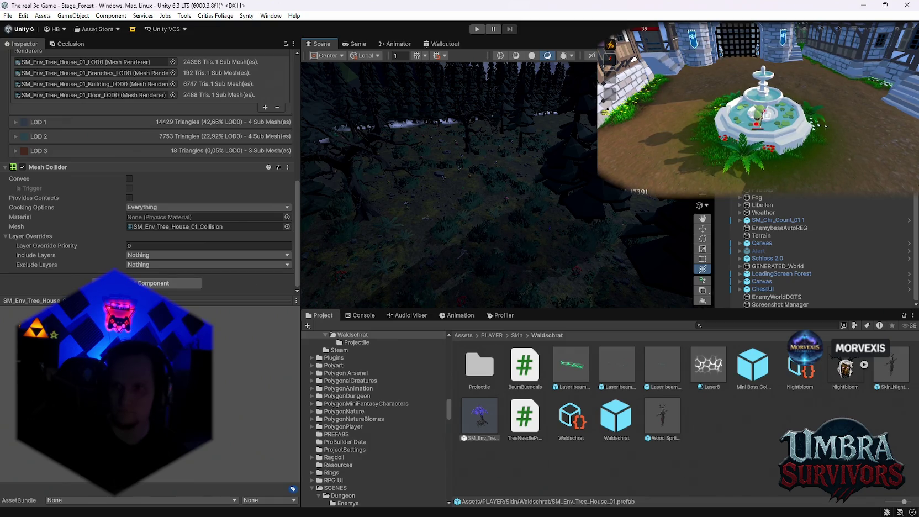
{"action": "right_click", "coordinate": [684, 484]}
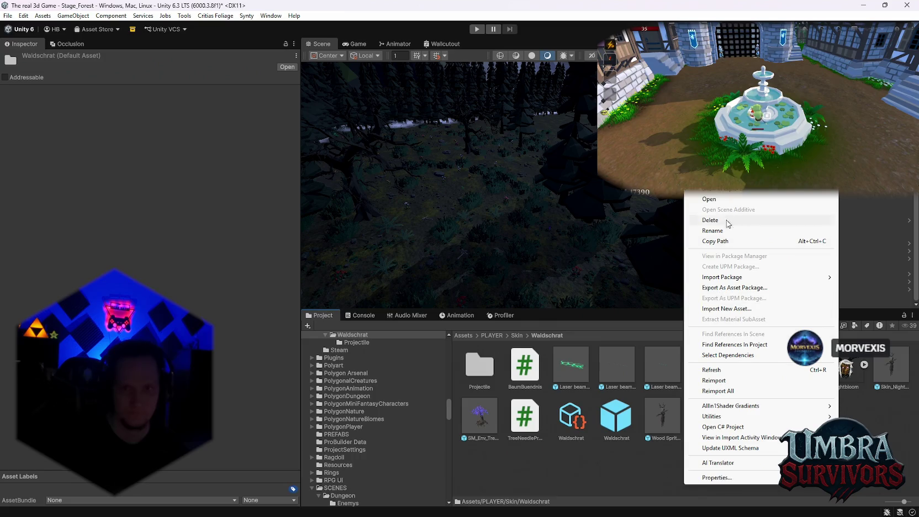
Create an empty C# script named 'Waldschrat spawner', then reselect the tree-house prefab.
{"action": "mouse_move", "coordinate": [696, 191]}
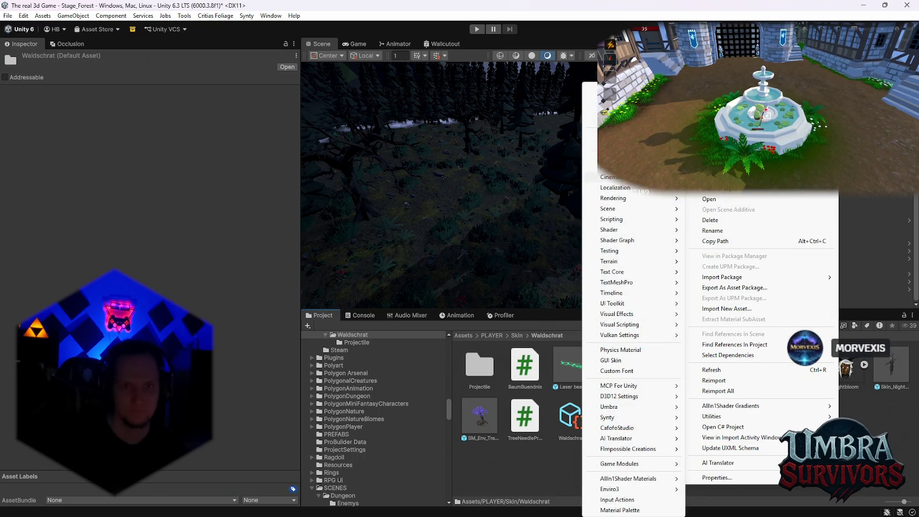
{"action": "mouse_move", "coordinate": [628, 222]}
{"action": "left_click", "coordinate": [729, 241]}
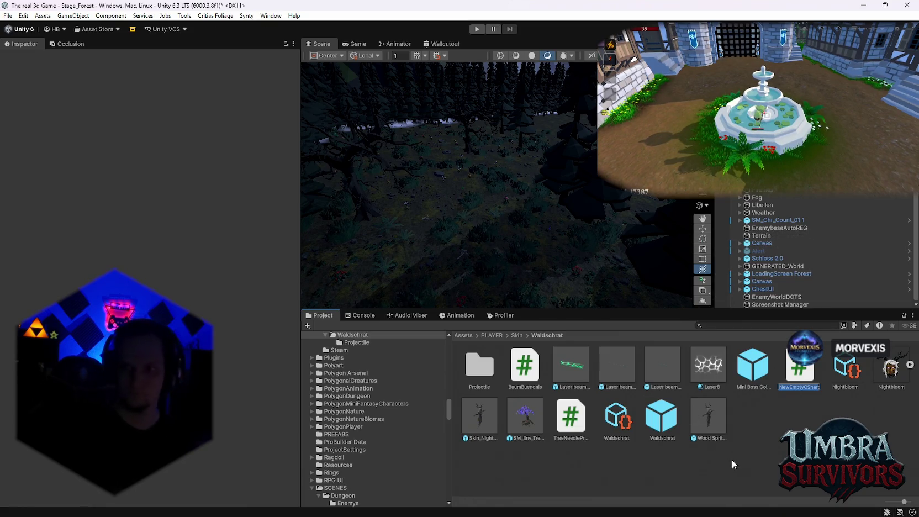
{"action": "type", "text": "Waldschr"}
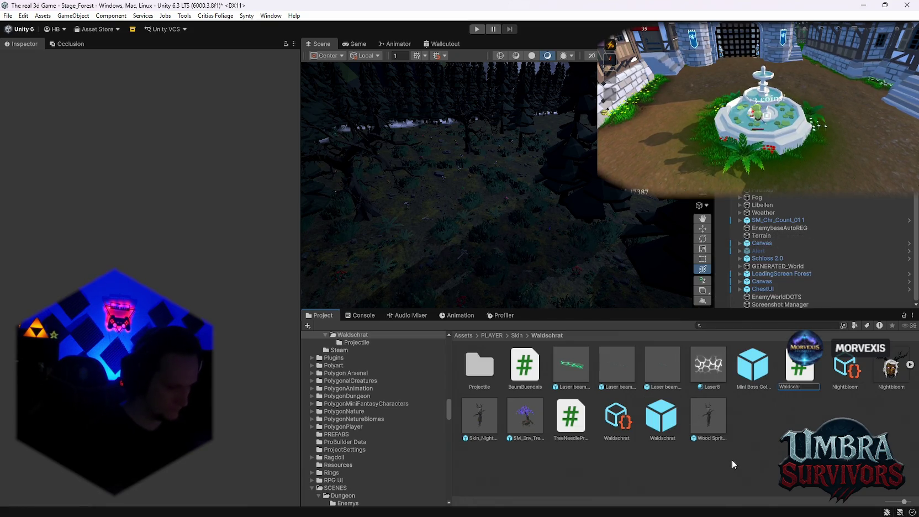
{"action": "type", "text": "at spawner"}
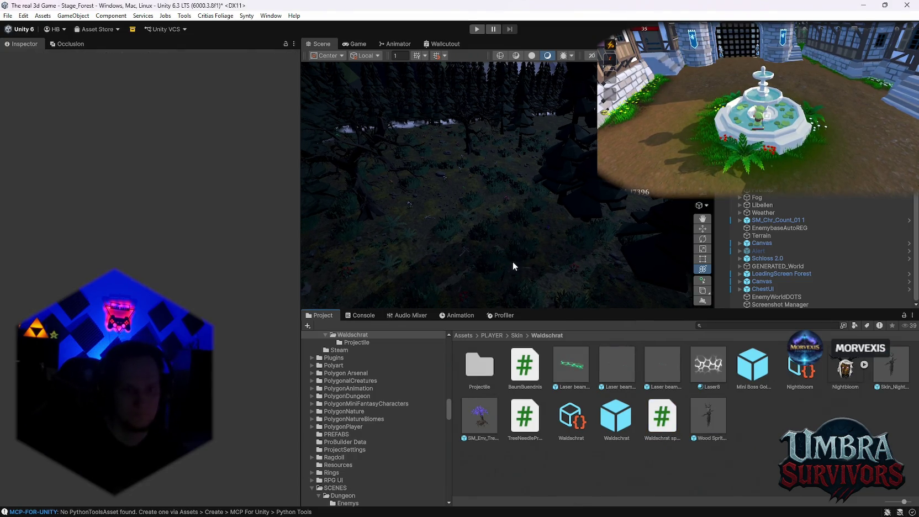
{"action": "left_click", "coordinate": [472, 418]}
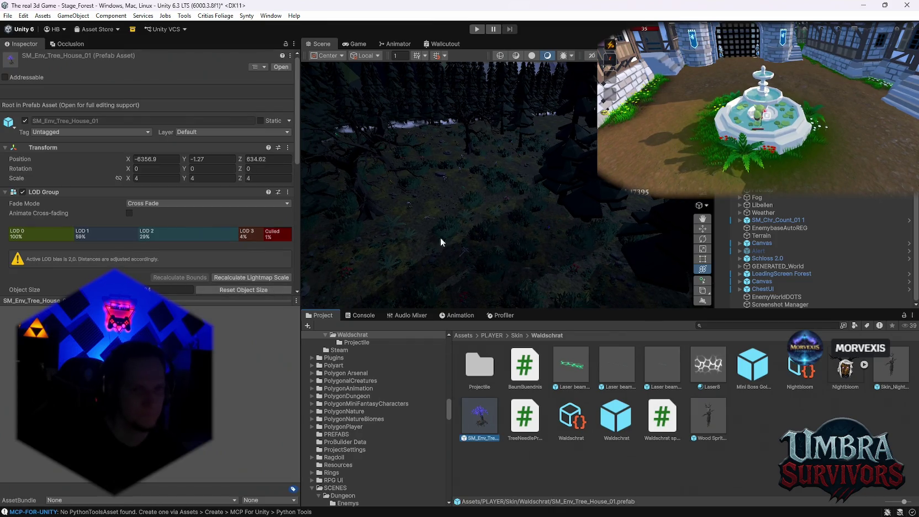
{"action": "scroll", "coordinate": [186, 225], "scroll_direction": "down", "scroll_amount": 10}
Save the forest scene and open the recent Stage_Hub scene.
{"action": "mouse_move", "coordinate": [409, 166]}
{"action": "left_mouse_down"}
{"action": "mouse_move", "coordinate": [416, 149]}
{"action": "mouse_move", "coordinate": [431, 248]}
{"action": "mouse_move", "coordinate": [494, 259]}
{"action": "mouse_move", "coordinate": [537, 232]}
{"action": "left_mouse_up"}
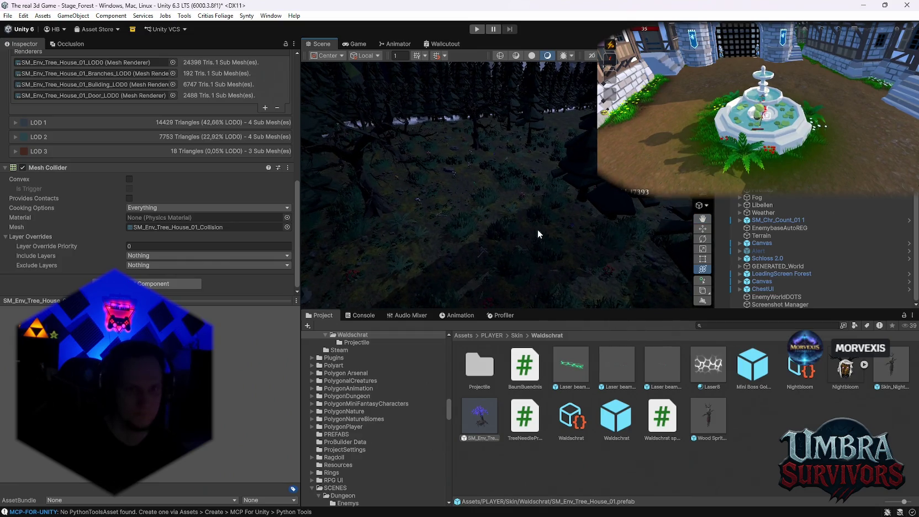
{"action": "left_click", "coordinate": [8, 15]}
{"action": "mouse_move", "coordinate": [33, 47]}
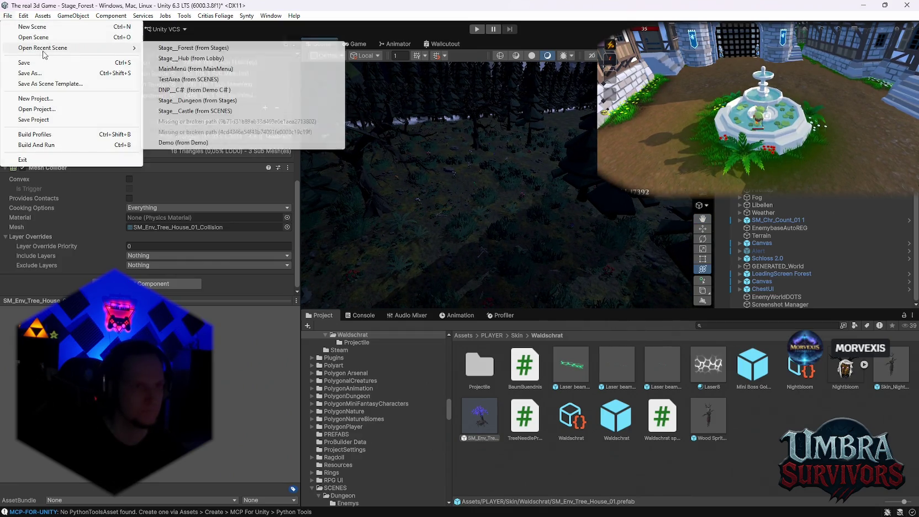
{"action": "left_click", "coordinate": [221, 59]}
{"action": "left_click", "coordinate": [434, 284]}
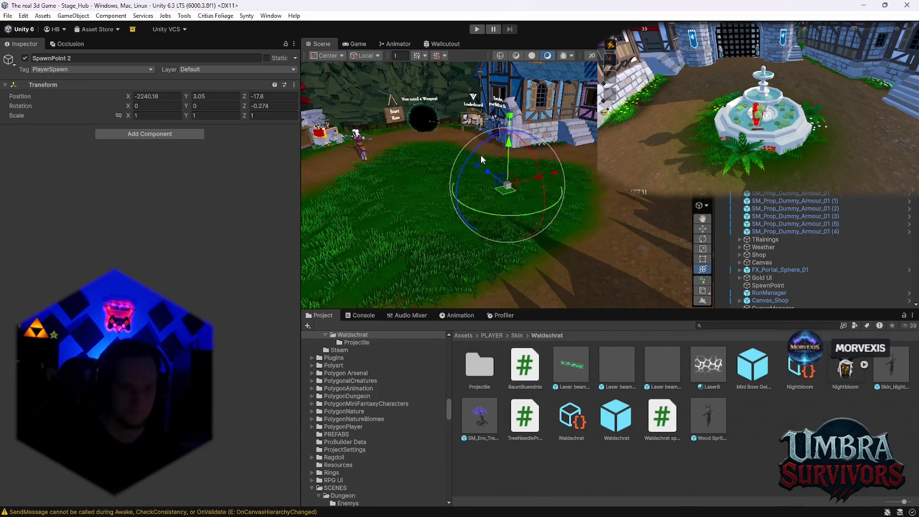
{"action": "left_click", "coordinate": [481, 420]}
Attach the Waldschrat spawner script, assign Wood Sprite BOSS, and set Boss Spawn Offset Y to 3.
{"action": "scroll", "coordinate": [161, 245], "scroll_direction": "down", "scroll_amount": 5}
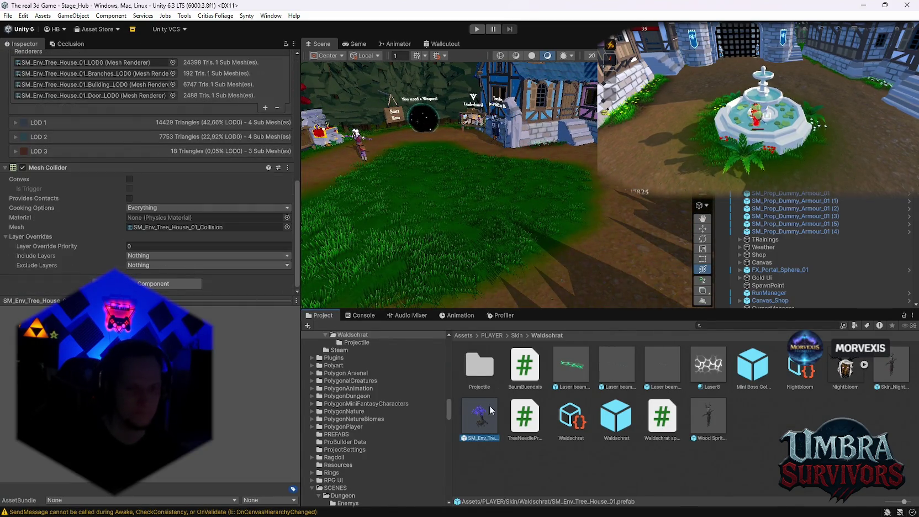
{"action": "left_click_drag", "start_coordinate": [657, 423], "coordinate": [104, 275]}
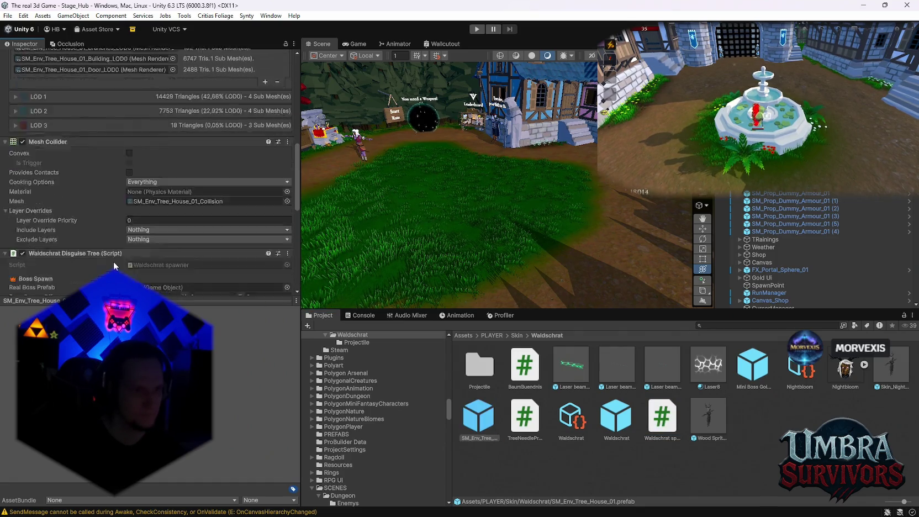
{"action": "scroll", "coordinate": [120, 261], "scroll_direction": "down", "scroll_amount": 5}
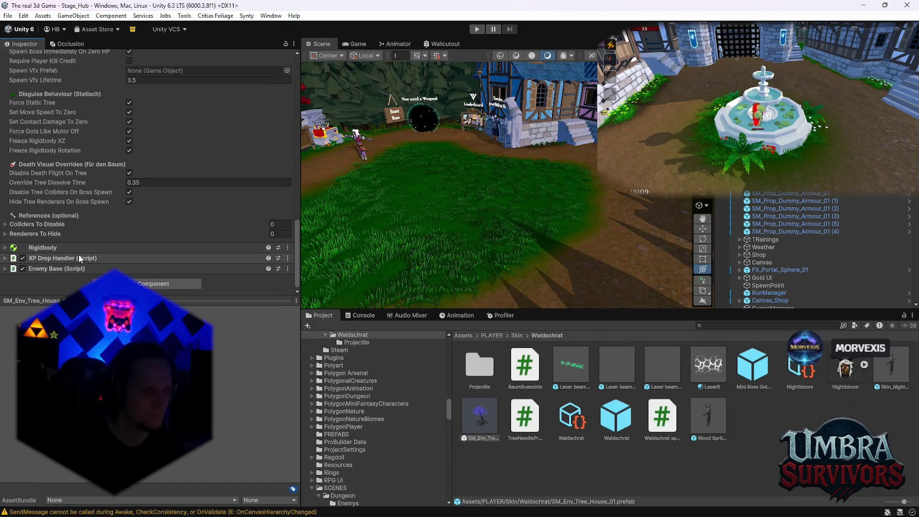
{"action": "scroll", "coordinate": [78, 254], "scroll_direction": "up", "scroll_amount": 5}
{"action": "scroll", "coordinate": [74, 231], "scroll_direction": "down", "scroll_amount": 2}
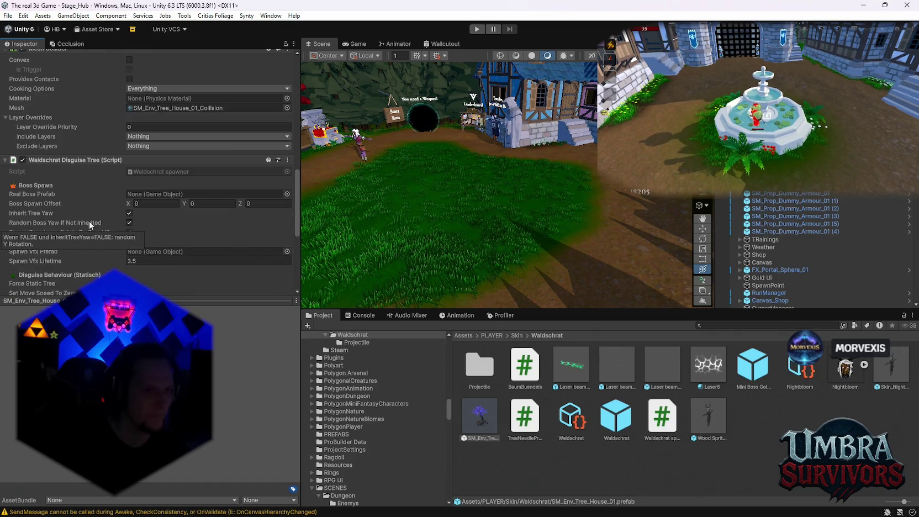
{"action": "mouse_move", "coordinate": [711, 428]}
{"action": "left_mouse_down"}
{"action": "mouse_move", "coordinate": [481, 419]}
{"action": "mouse_move", "coordinate": [166, 172]}
{"action": "left_mouse_up"}
{"action": "left_click", "coordinate": [213, 181]}
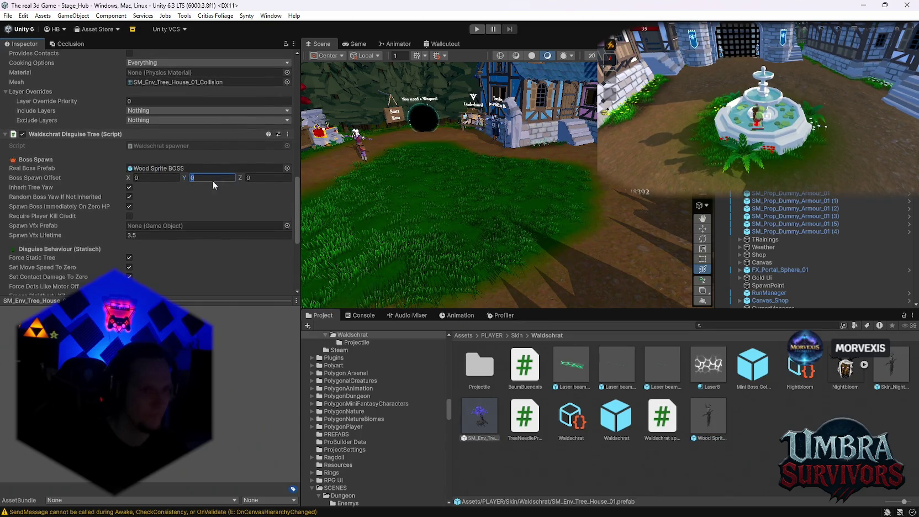
{"action": "type", "text": "3"}
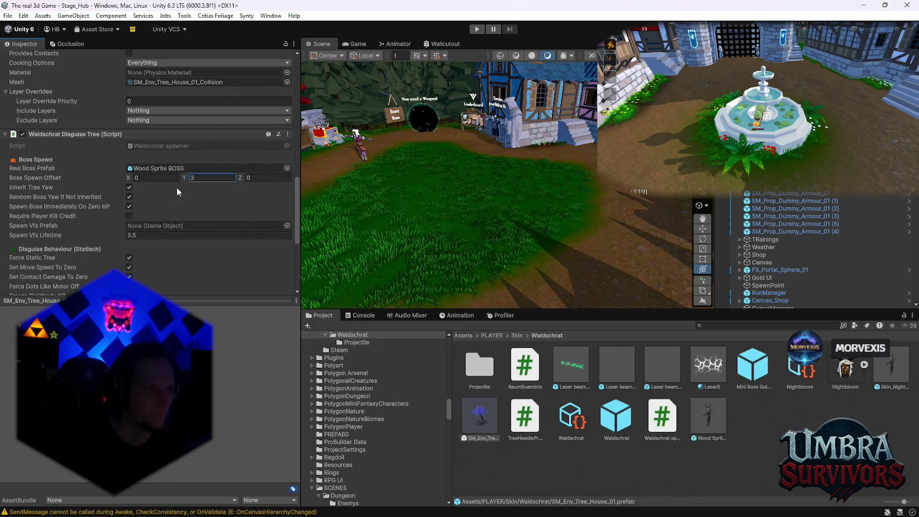
{"action": "mouse_move", "coordinate": [40, 186]}
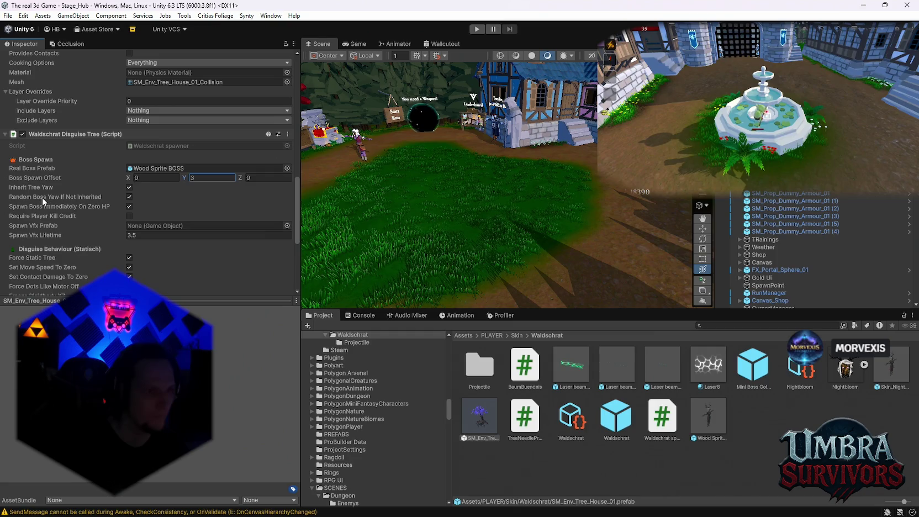
{"action": "mouse_move", "coordinate": [44, 210]}
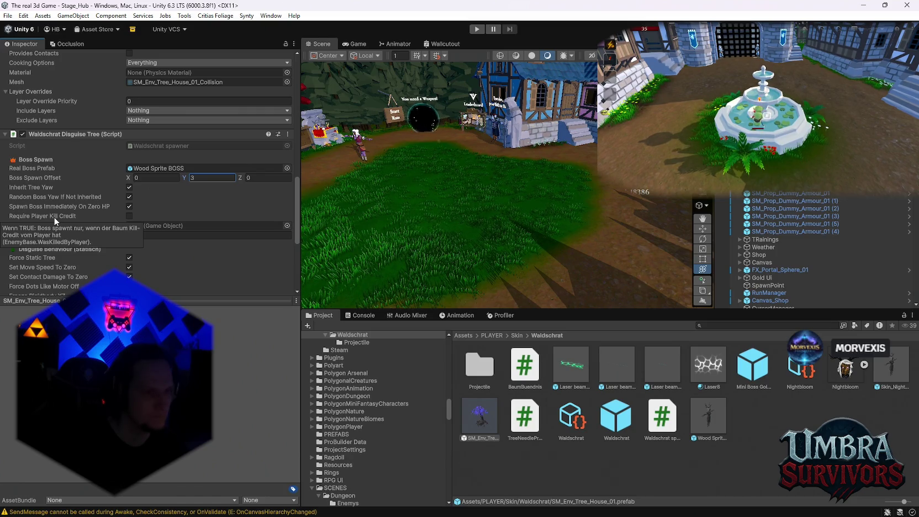
Review the Colliders To Disable and Renderers To Hide lists, then place the tree house in Stage_Hub.
{"action": "scroll", "coordinate": [183, 270], "scroll_direction": "down", "scroll_amount": 1}
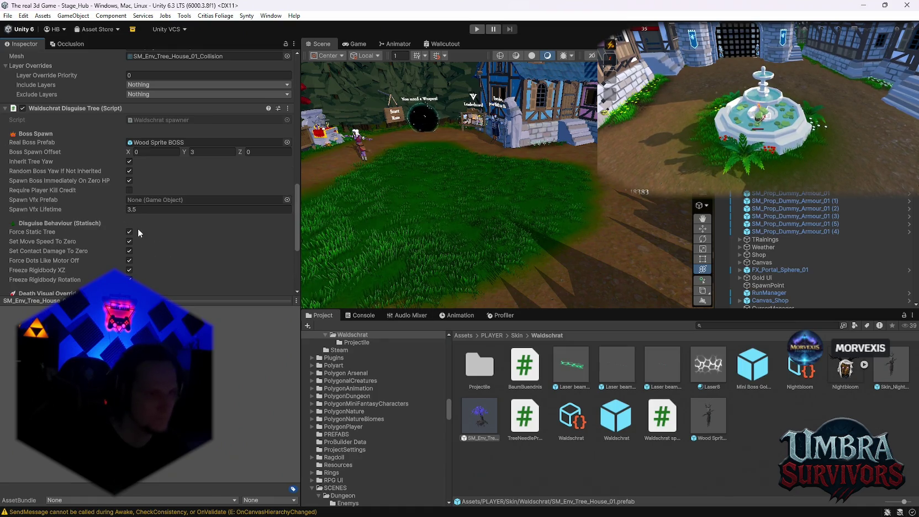
{"action": "scroll", "coordinate": [146, 233], "scroll_direction": "down", "scroll_amount": 1}
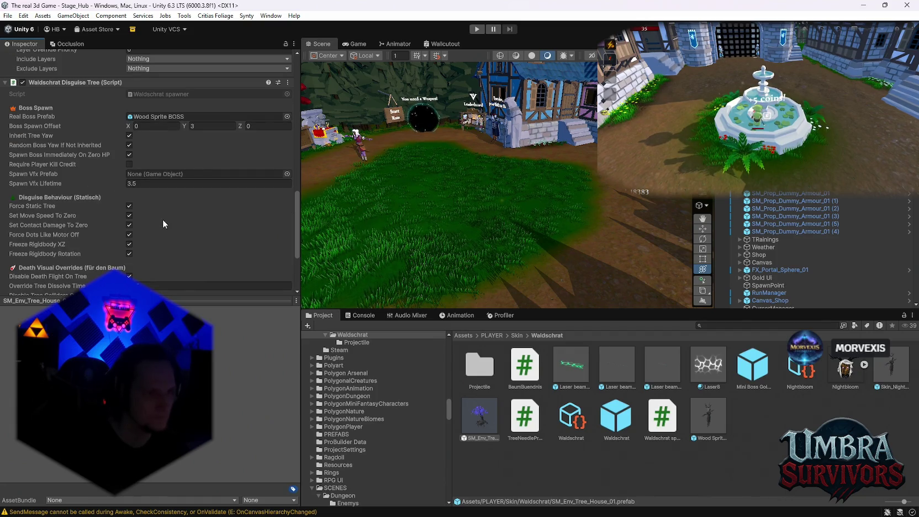
{"action": "scroll", "coordinate": [172, 240], "scroll_direction": "down", "scroll_amount": 1}
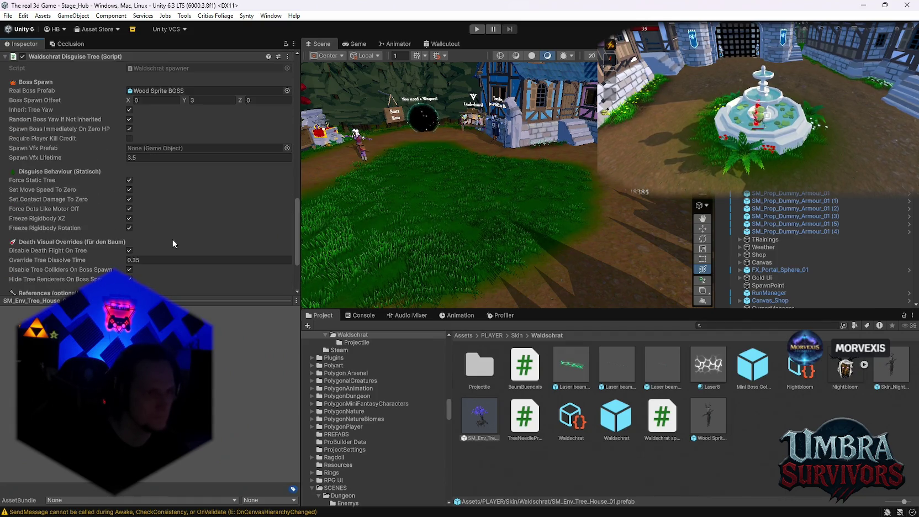
{"action": "scroll", "coordinate": [173, 237], "scroll_direction": "down", "scroll_amount": 1}
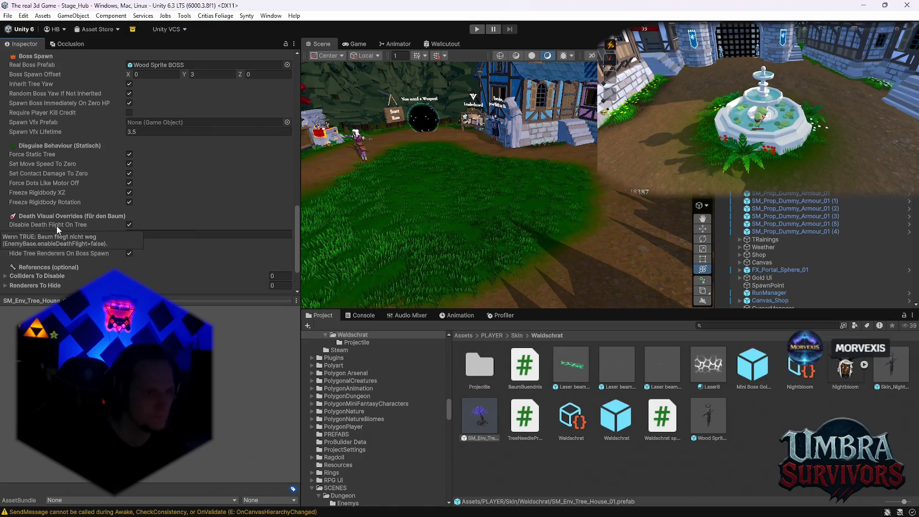
{"action": "scroll", "coordinate": [174, 263], "scroll_direction": "down", "scroll_amount": 1}
{"action": "scroll", "coordinate": [156, 253], "scroll_direction": "down", "scroll_amount": 1}
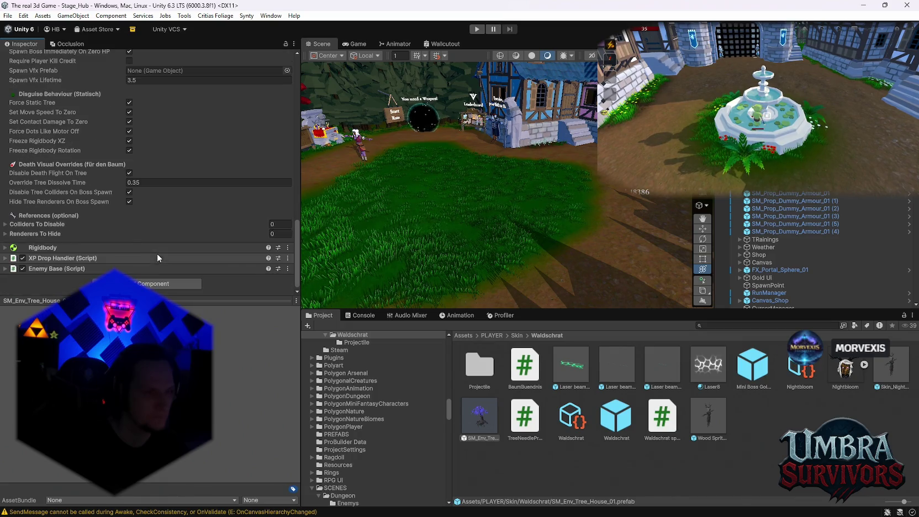
{"action": "left_click", "coordinate": [7, 225]}
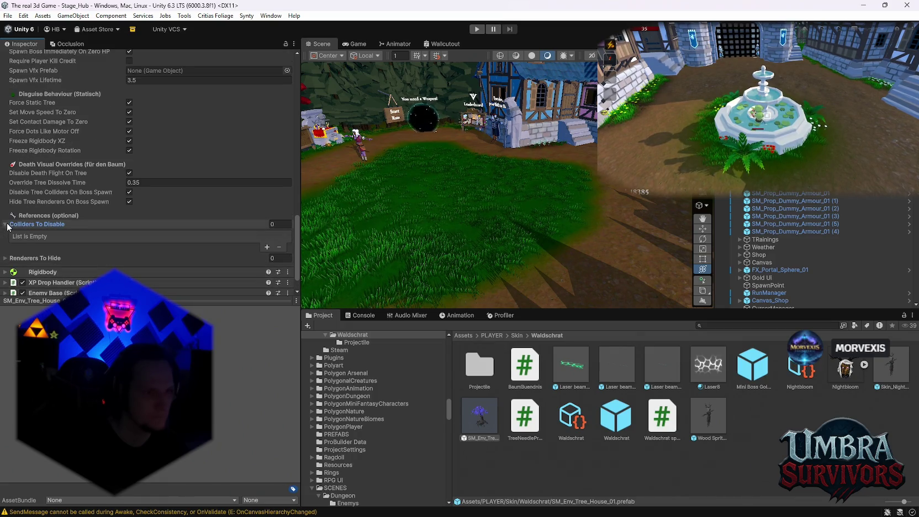
{"action": "left_click", "coordinate": [7, 225]}
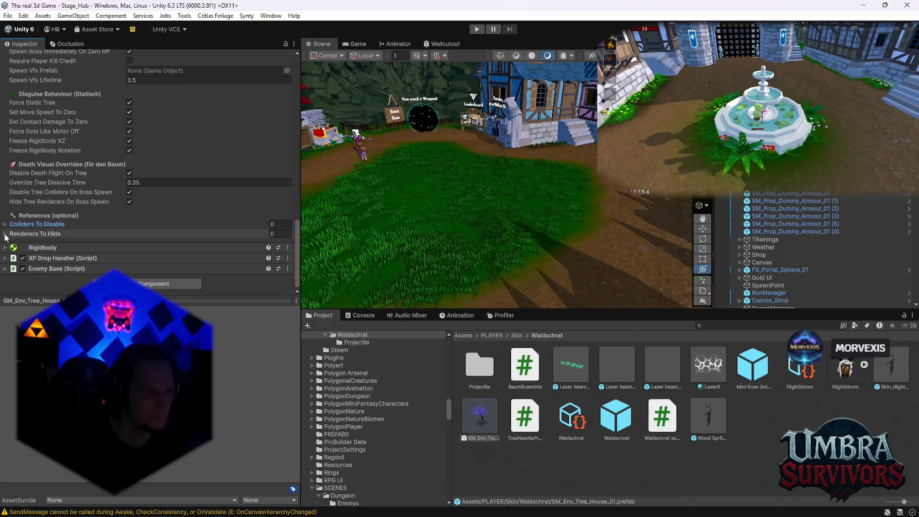
{"action": "left_click", "coordinate": [5, 235]}
{"action": "left_click", "coordinate": [34, 234]}
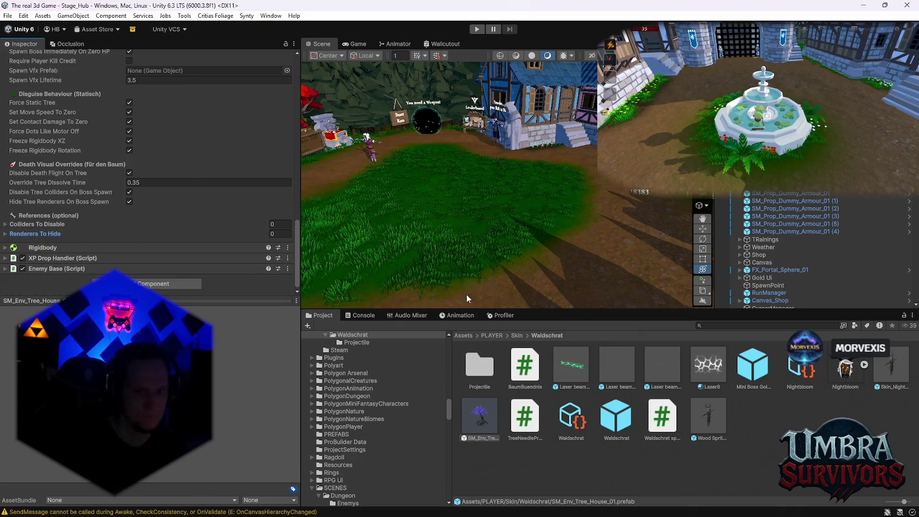
{"action": "mouse_move", "coordinate": [470, 241]}
{"action": "left_mouse_down"}
{"action": "mouse_move", "coordinate": [462, 260]}
{"action": "mouse_move", "coordinate": [485, 188]}
{"action": "left_mouse_up"}
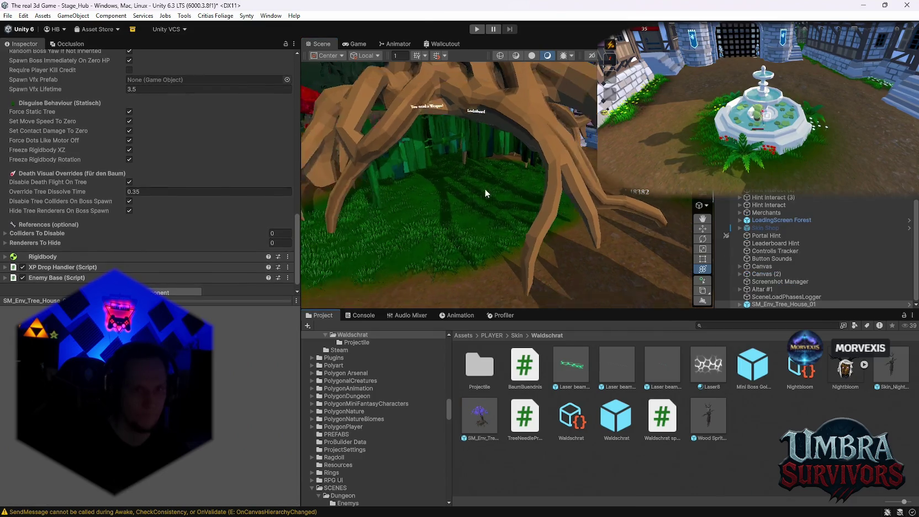
Set the tree house's Tag and Layer to Enemy.
{"action": "scroll", "coordinate": [544, 138], "scroll_direction": "up", "scroll_amount": 5}
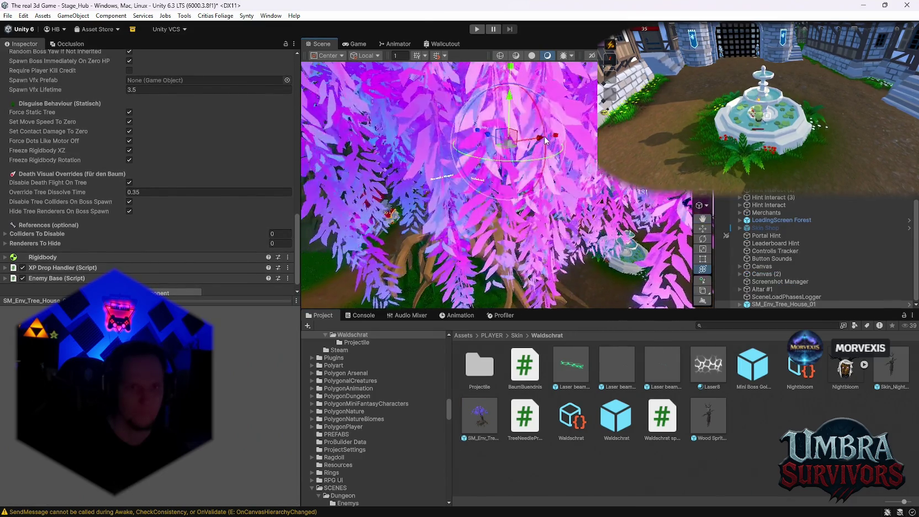
{"action": "scroll", "coordinate": [449, 185], "scroll_direction": "down", "scroll_amount": 5}
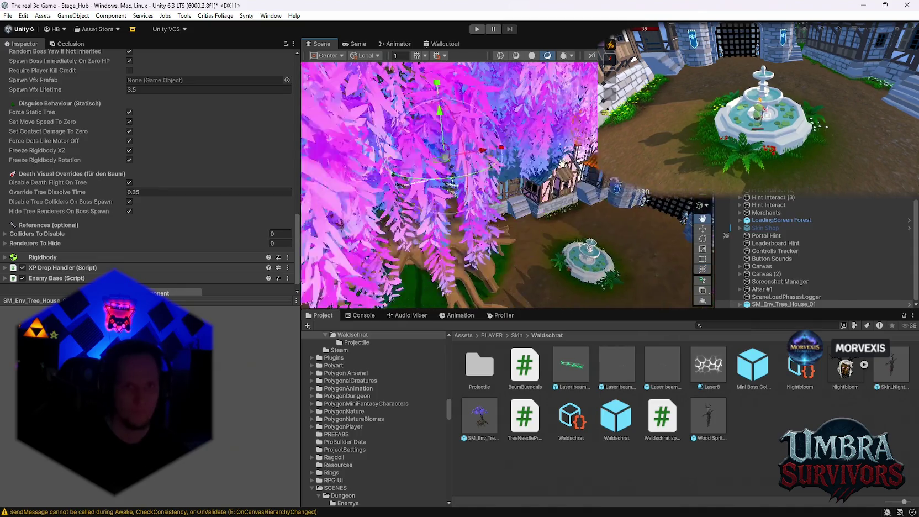
{"action": "scroll", "coordinate": [448, 185], "scroll_direction": "up", "scroll_amount": 2}
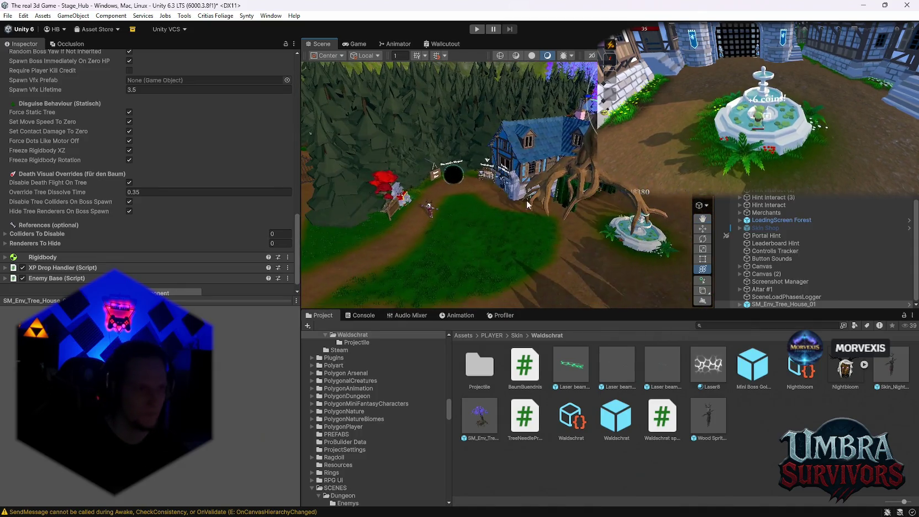
{"action": "scroll", "coordinate": [147, 188], "scroll_direction": "up", "scroll_amount": 10}
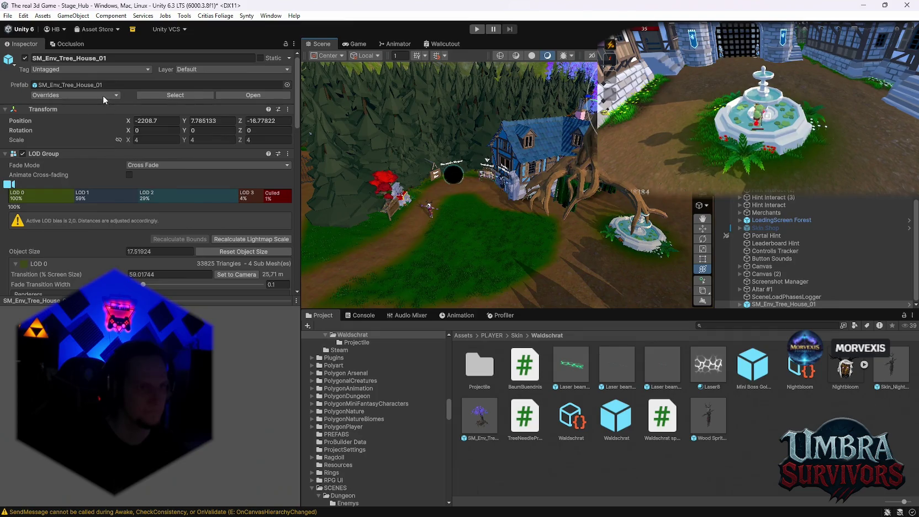
{"action": "left_click", "coordinate": [102, 71]}
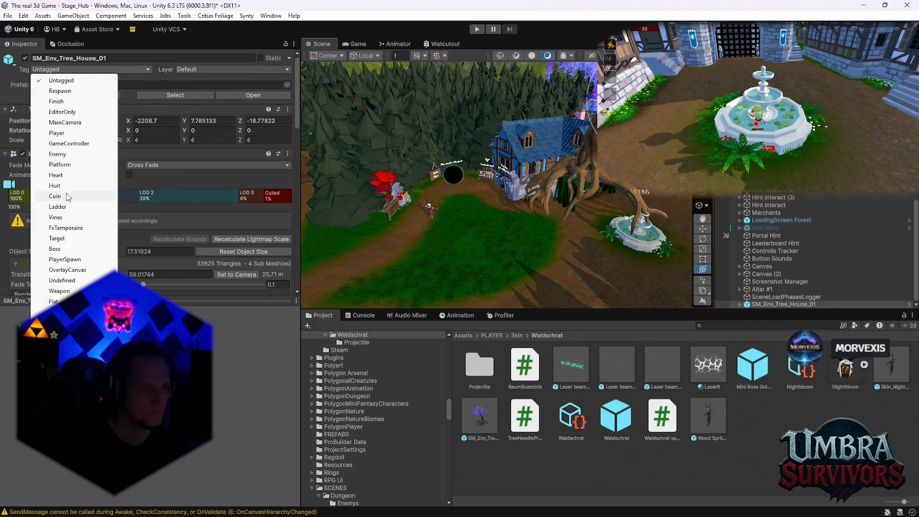
{"action": "left_click", "coordinate": [58, 154]}
{"action": "left_click", "coordinate": [232, 69]}
{"action": "left_click", "coordinate": [214, 145]}
{"action": "left_click", "coordinate": [418, 276]}
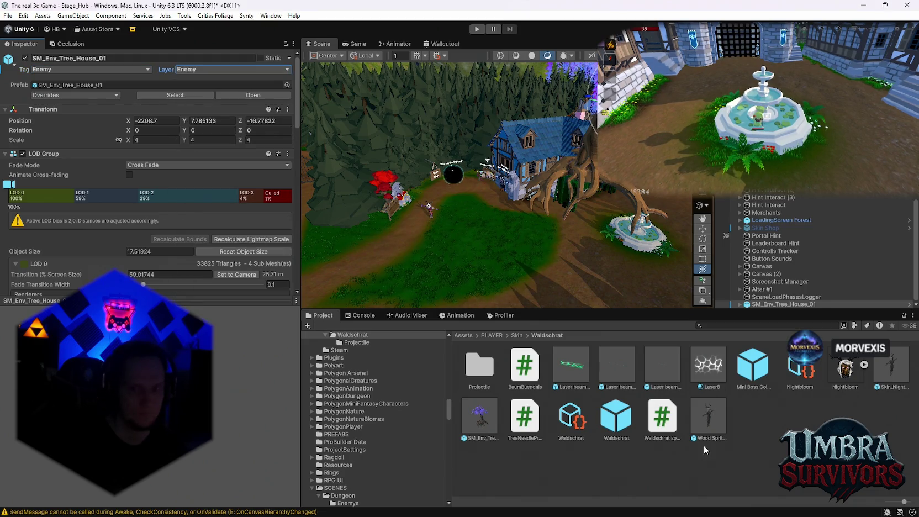
Set the Wood Sprite BOSS prefab's Tag and Layer to Enemy.
{"action": "left_click", "coordinate": [721, 424]}
{"action": "left_click", "coordinate": [89, 132]}
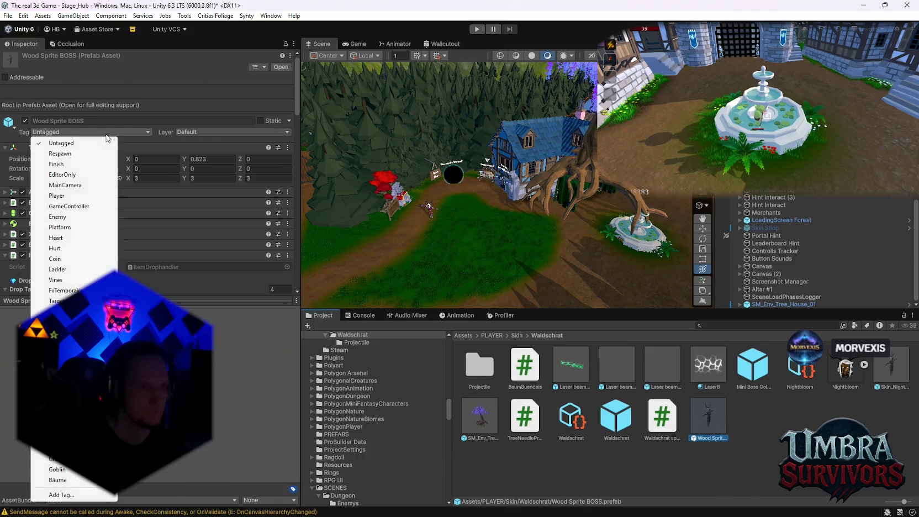
{"action": "left_click", "coordinate": [58, 217]}
{"action": "left_click", "coordinate": [221, 132]}
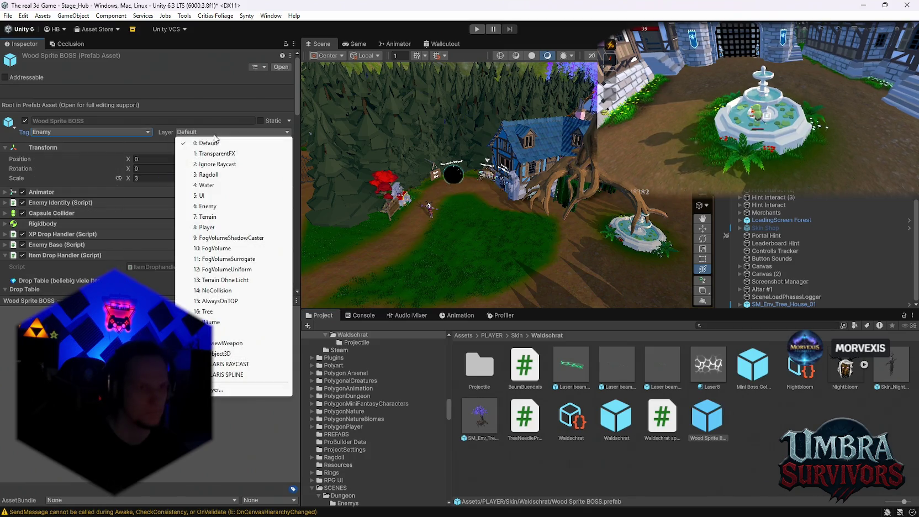
{"action": "left_click", "coordinate": [223, 206]}
{"action": "left_click", "coordinate": [432, 276]}
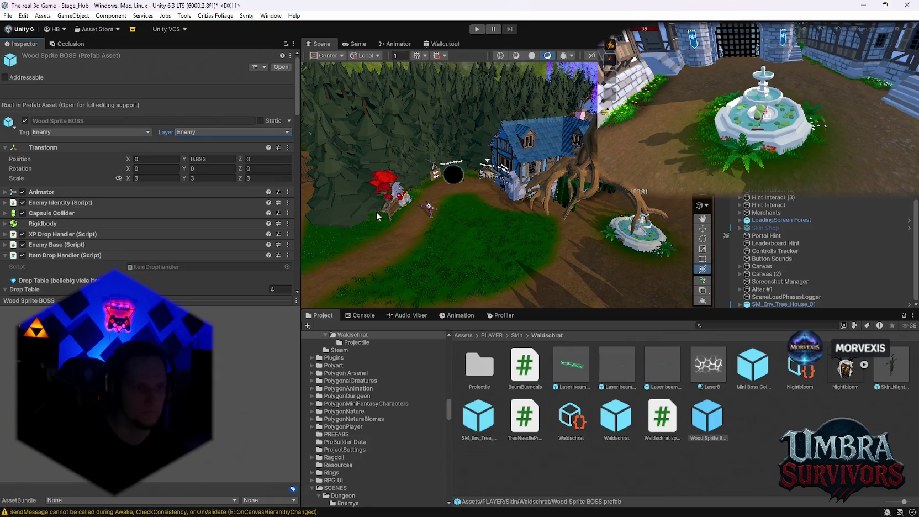
{"action": "scroll", "coordinate": [168, 226], "scroll_direction": "down", "scroll_amount": 3}
{"action": "scroll", "coordinate": [182, 226], "scroll_direction": "up", "scroll_amount": 1}
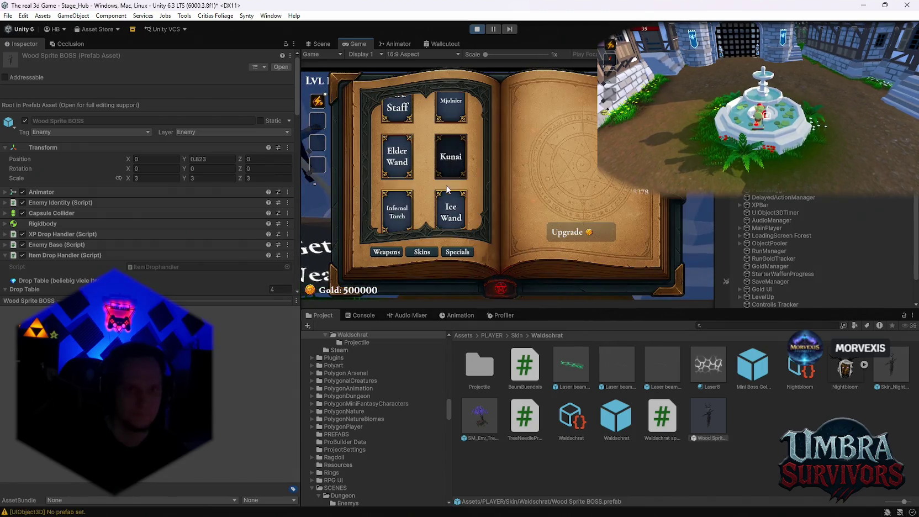
{"action": "scroll", "coordinate": [396, 176], "scroll_direction": "up", "scroll_amount": 2}
{"action": "left_click", "coordinate": [398, 110]}
{"action": "key", "text": "Escape"}
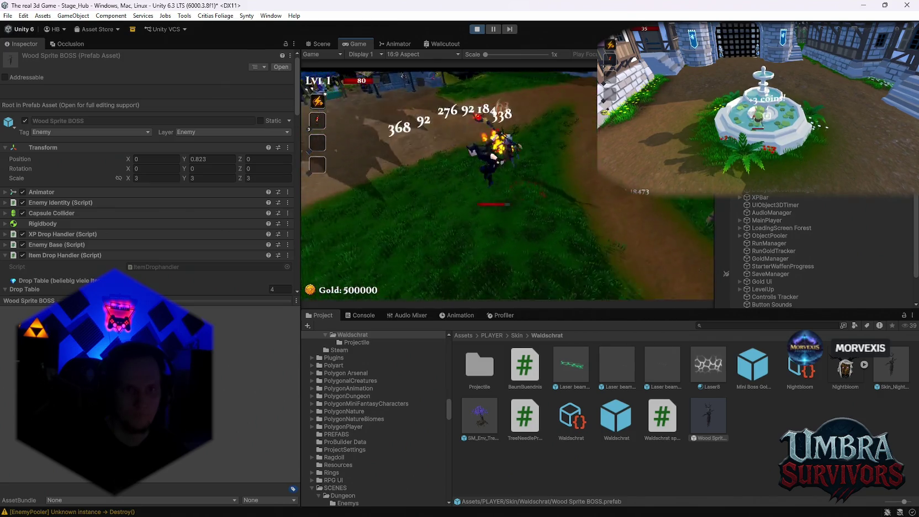
{"action": "key", "text": "Escape"}
{"action": "key", "text": "ctrl+p"}
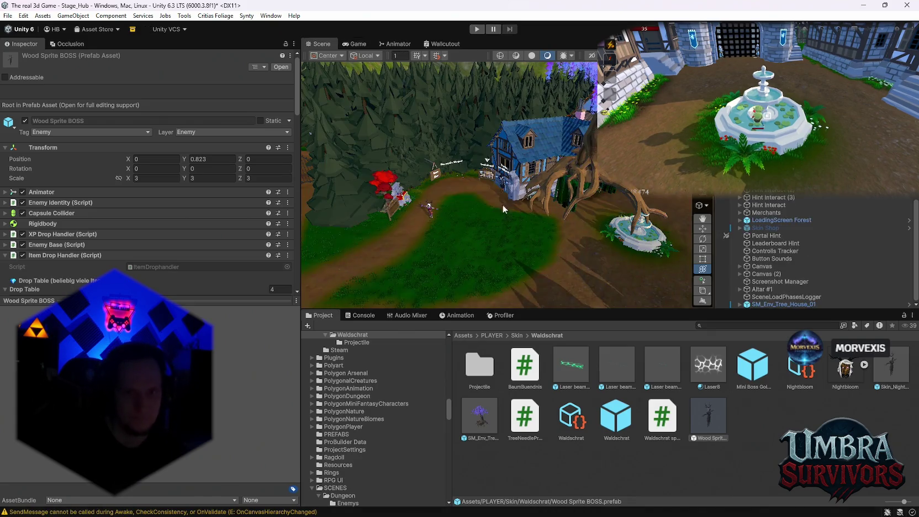
Raise the tree house's Enemy Base Max Health from 50 to 10000.
{"action": "scroll", "coordinate": [185, 235], "scroll_direction": "down", "scroll_amount": 10}
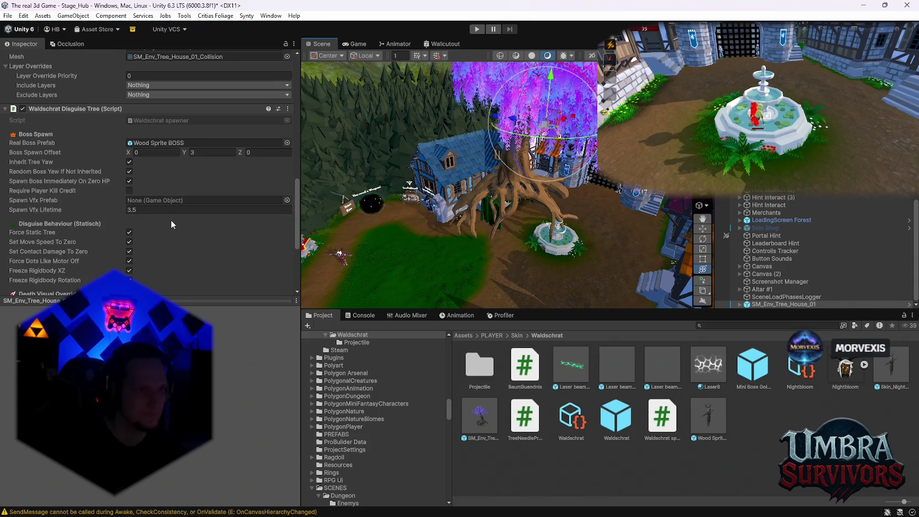
{"action": "scroll", "coordinate": [170, 218], "scroll_direction": "down", "scroll_amount": 5}
{"action": "scroll", "coordinate": [176, 214], "scroll_direction": "up", "scroll_amount": 7}
{"action": "scroll", "coordinate": [175, 213], "scroll_direction": "down", "scroll_amount": 15}
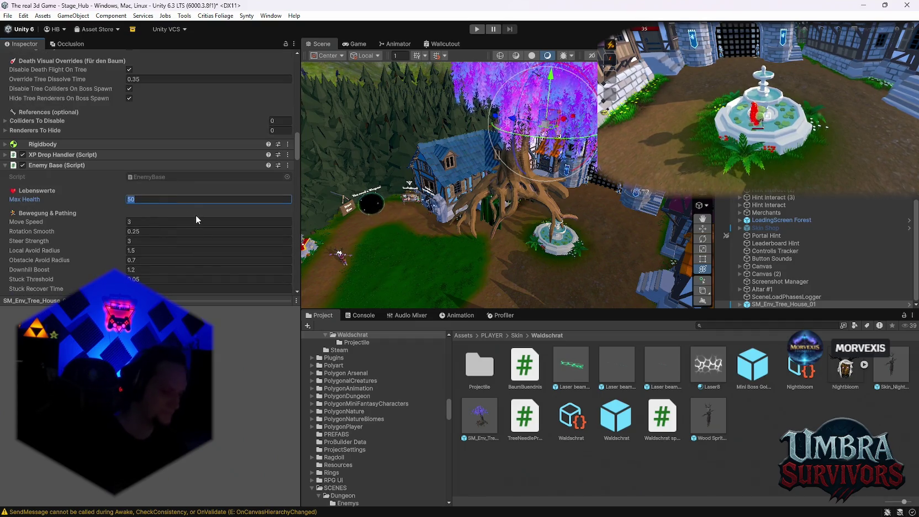
{"action": "type", "text": "10"}
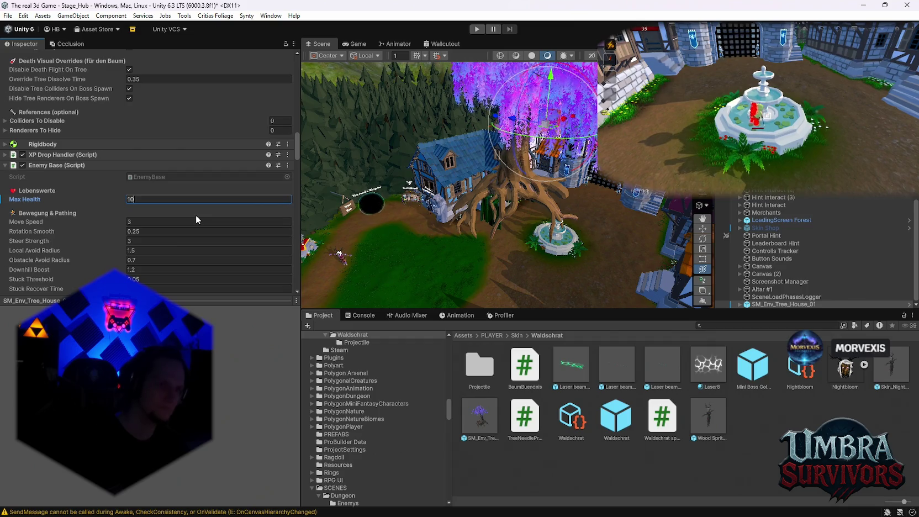
{"action": "type", "text": "000"}
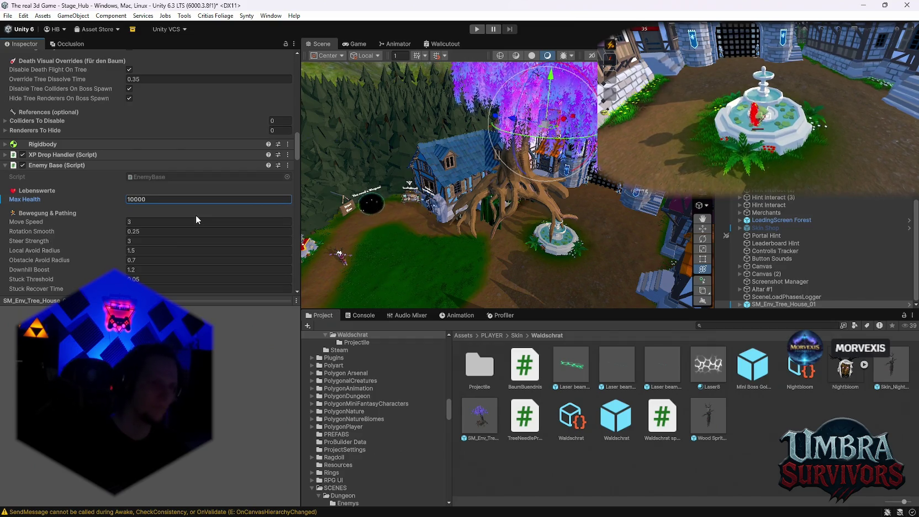
{"action": "scroll", "coordinate": [157, 238], "scroll_direction": "up", "scroll_amount": 8}
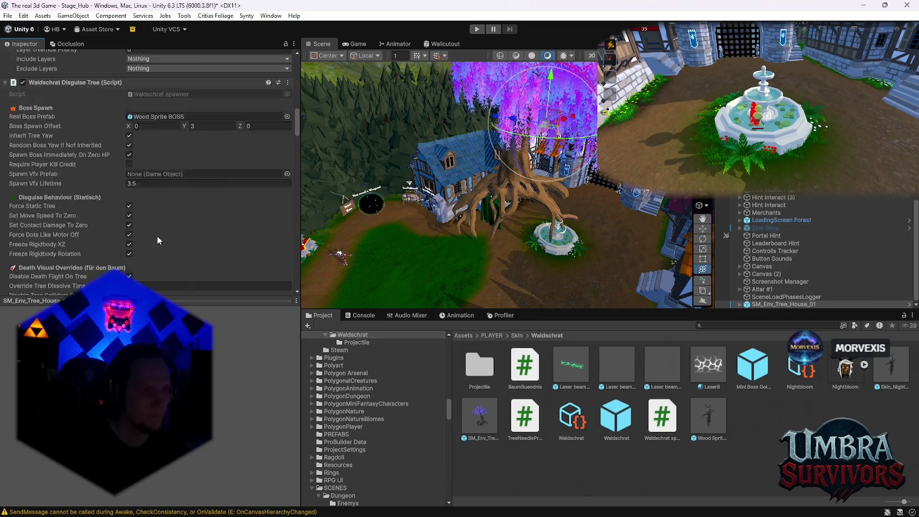
{"action": "scroll", "coordinate": [161, 238], "scroll_direction": "up", "scroll_amount": 3}
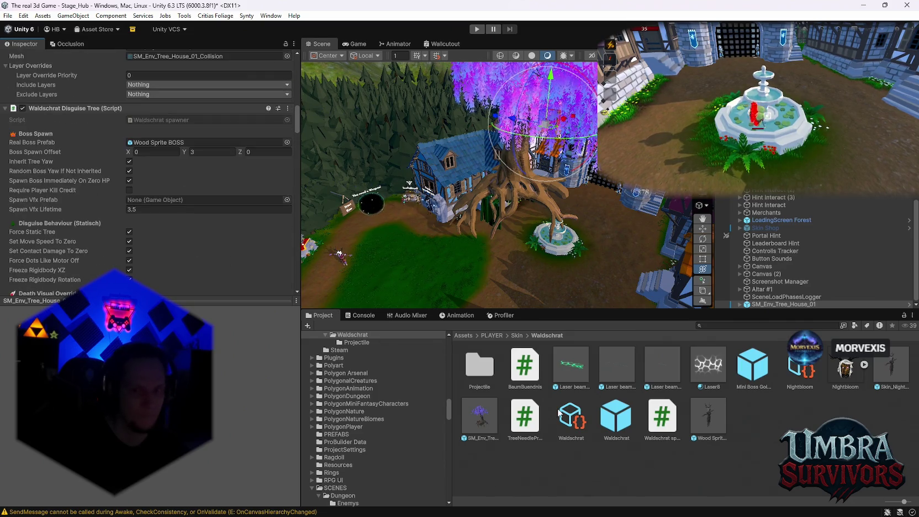
{"action": "double_click", "coordinate": [710, 417]}
Add a Boss Reporter component to the Wood Sprite BOSS prefab.
{"action": "scroll", "coordinate": [226, 242], "scroll_direction": "down", "scroll_amount": 5}
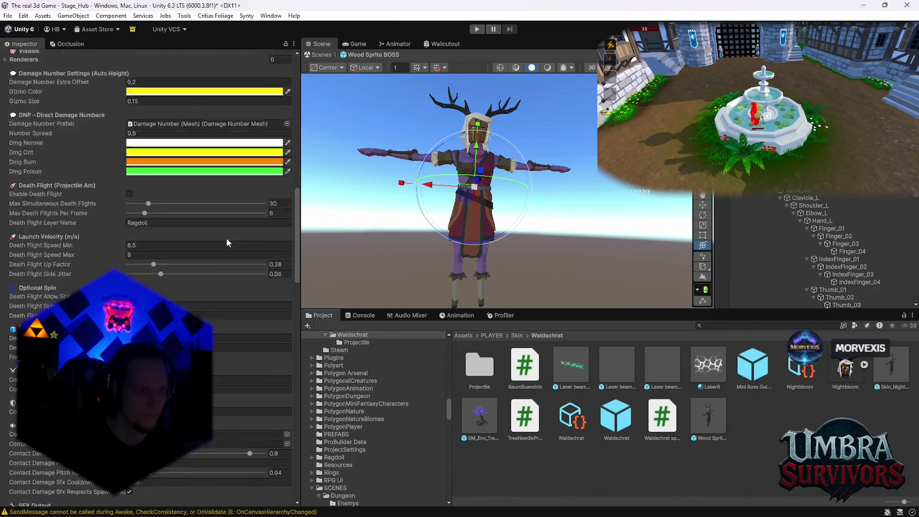
{"action": "scroll", "coordinate": [227, 242], "scroll_direction": "up", "scroll_amount": 15}
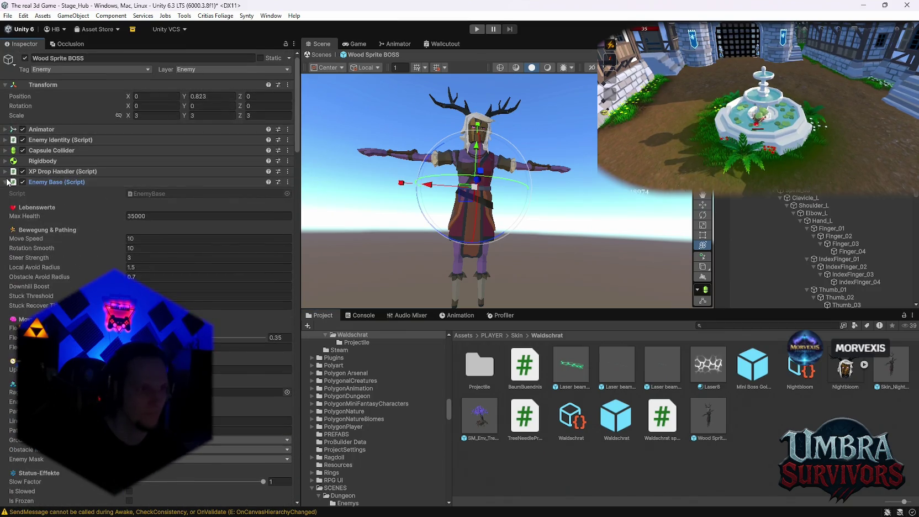
{"action": "left_click", "coordinate": [8, 182]}
{"action": "left_click", "coordinate": [137, 209]}
{"action": "type", "text": "boss"}
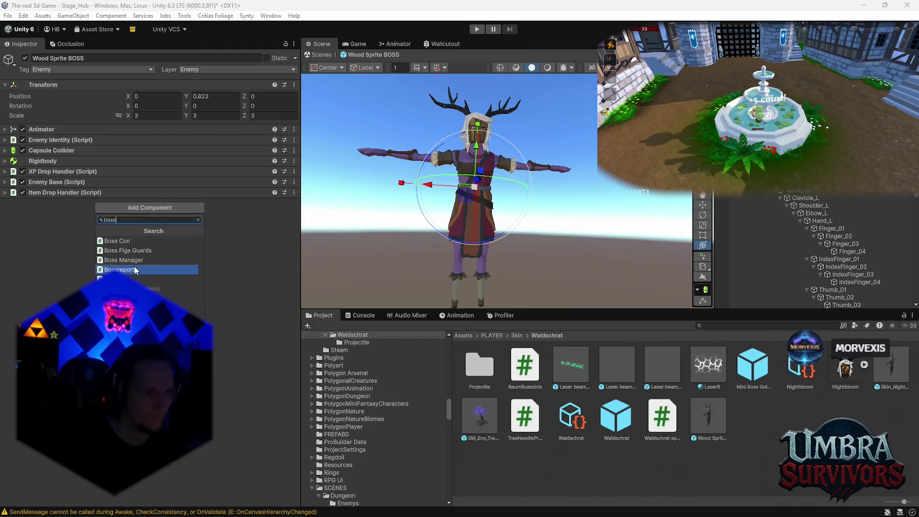
{"action": "left_click", "coordinate": [135, 270]}
Set Boss Name to 'Wood Sprite' and return to the hub scene.
{"action": "left_click", "coordinate": [182, 238]}
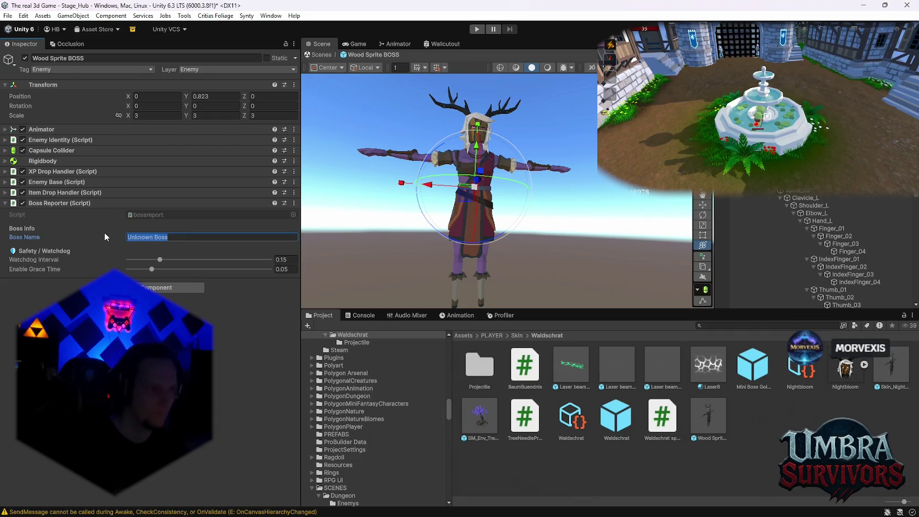
{"action": "type", "text": "Wood Sprite"}
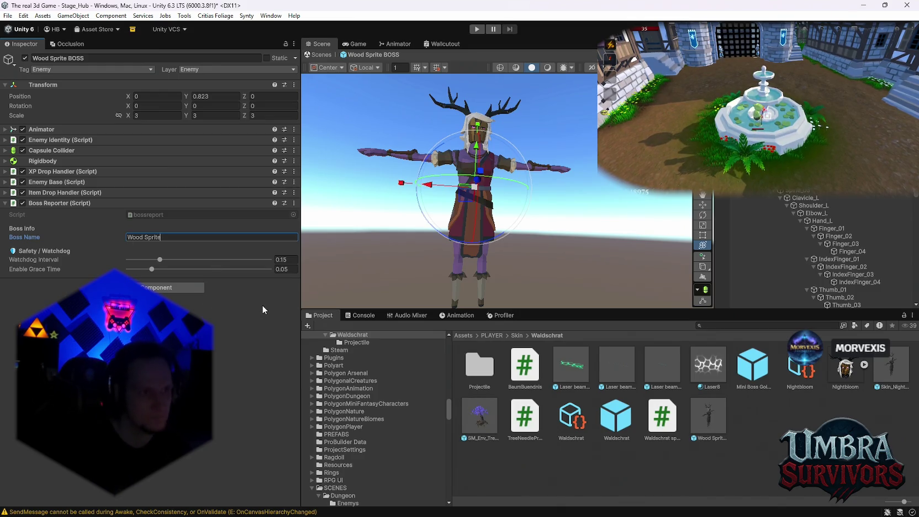
{"action": "left_click_drag", "start_coordinate": [520, 236], "coordinate": [556, 214]}
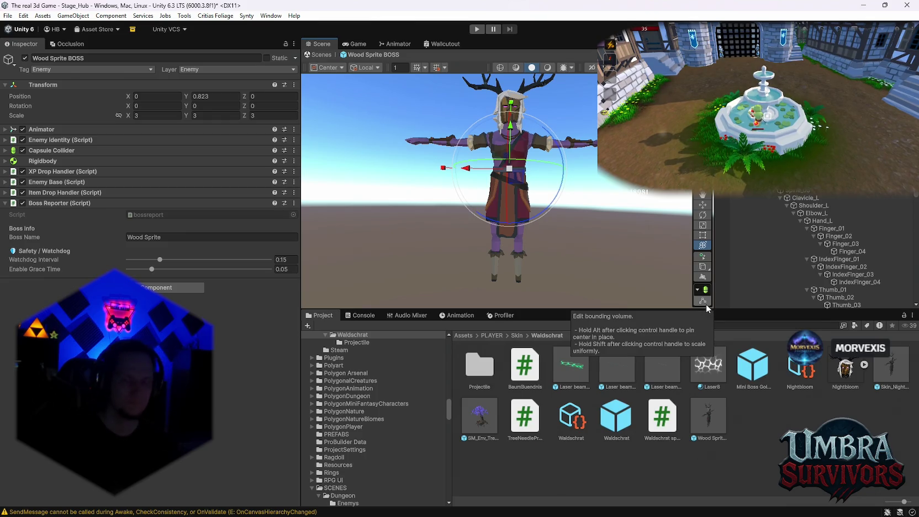
{"action": "left_click_drag", "start_coordinate": [563, 158], "coordinate": [565, 191]}
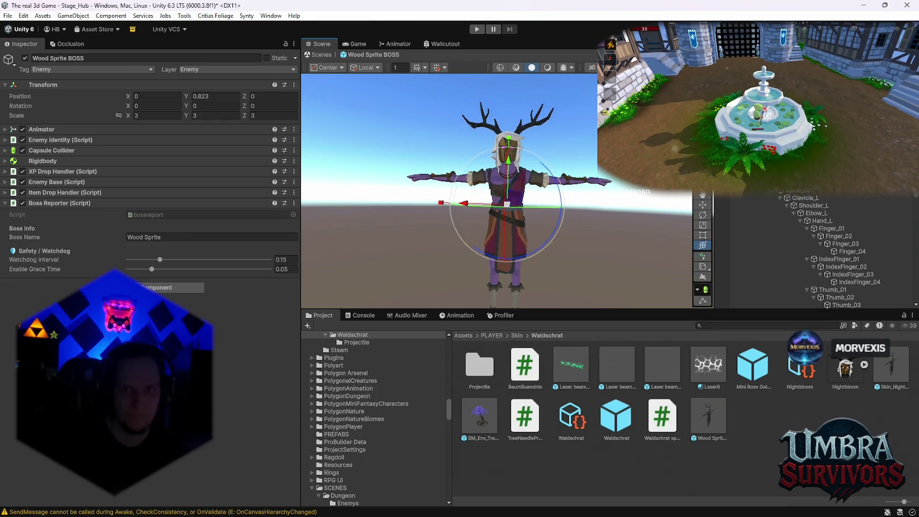
{"action": "left_click", "coordinate": [321, 55]}
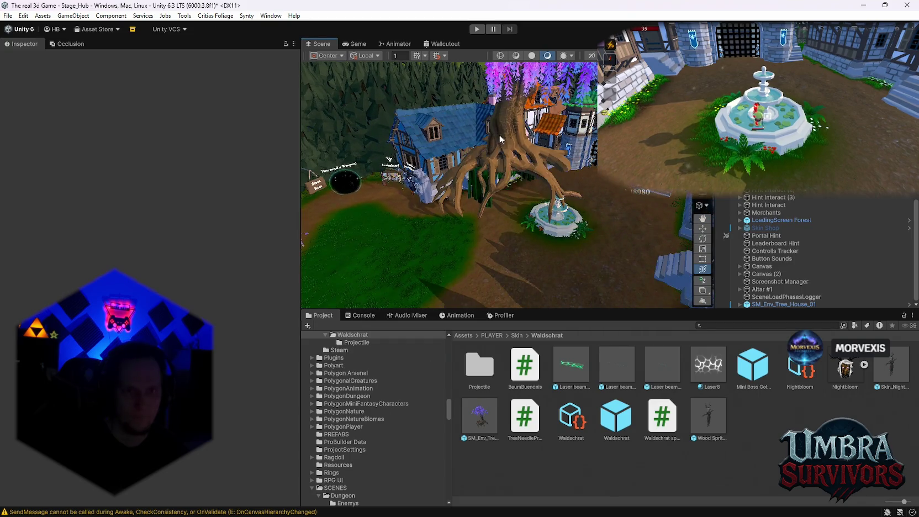
Apply the tree house's overrides to its prefab, then delete the instance from the scene.
{"action": "left_click", "coordinate": [501, 139]}
{"action": "left_click", "coordinate": [88, 96]}
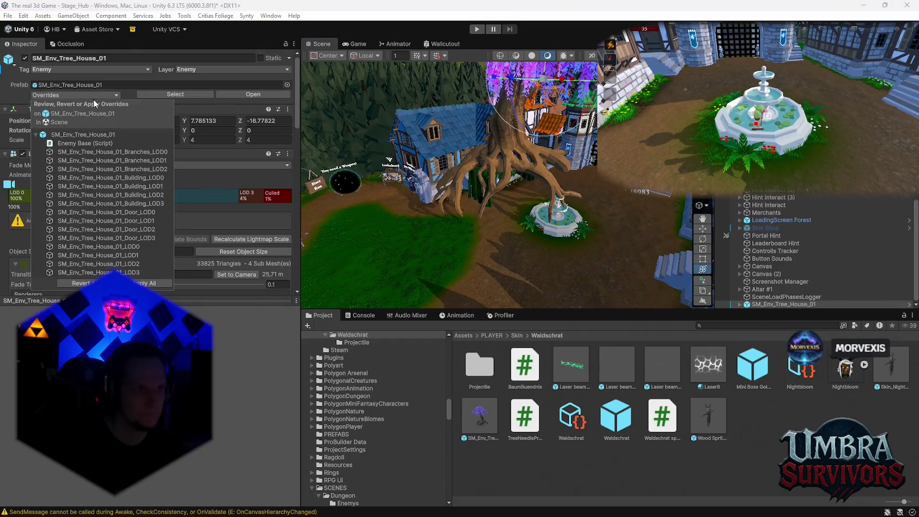
{"action": "left_click", "coordinate": [151, 282]}
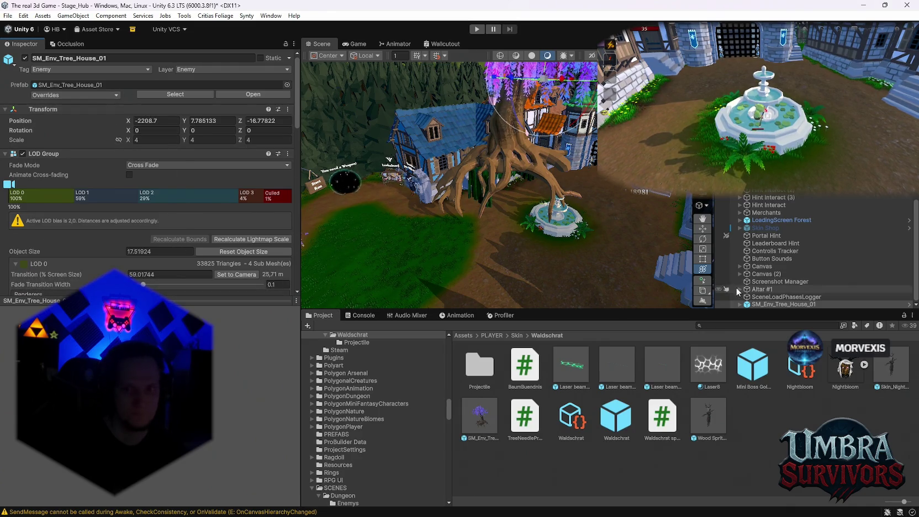
{"action": "left_click", "coordinate": [771, 305]}
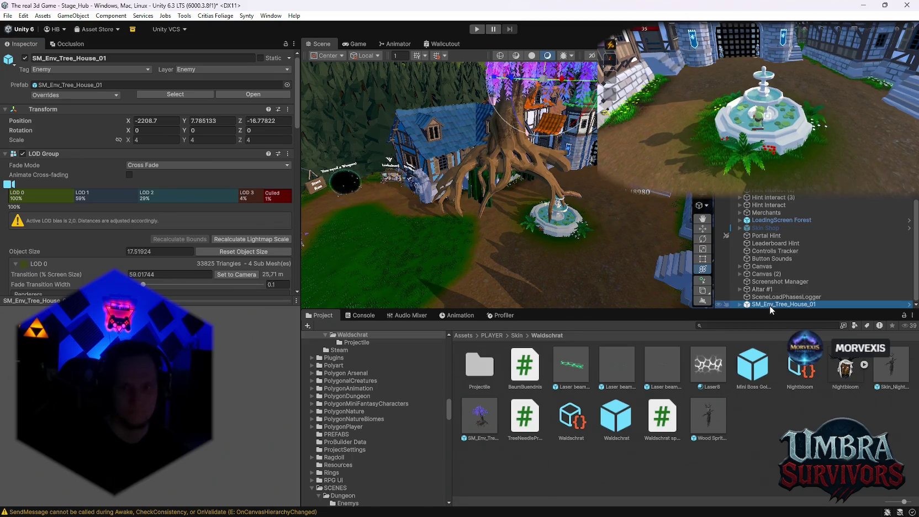
{"action": "key", "text": "Delete"}
Open the SM_Env_Tree_House_01 prefab in Prefab Mode and select its Branches_LOD0 child.
{"action": "left_click", "coordinate": [479, 417]}
{"action": "scroll", "coordinate": [150, 236], "scroll_direction": "down", "scroll_amount": 3}
{"action": "scroll", "coordinate": [151, 233], "scroll_direction": "down", "scroll_amount": 8}
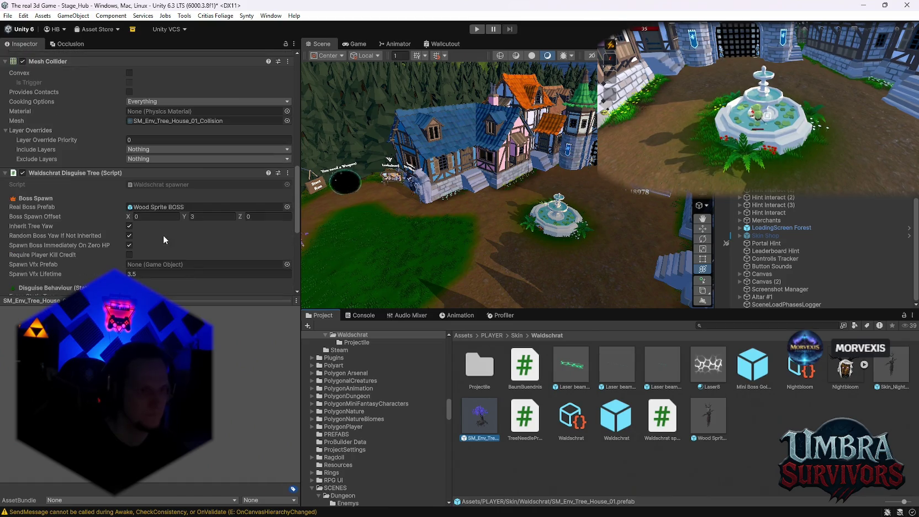
{"action": "scroll", "coordinate": [166, 232], "scroll_direction": "up", "scroll_amount": 10}
{"action": "scroll", "coordinate": [169, 225], "scroll_direction": "down", "scroll_amount": 6}
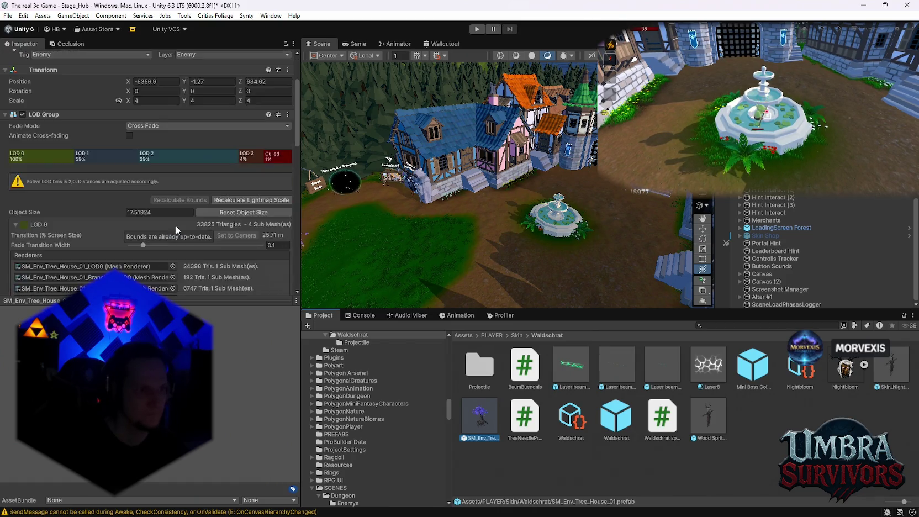
{"action": "scroll", "coordinate": [196, 232], "scroll_direction": "down", "scroll_amount": 10}
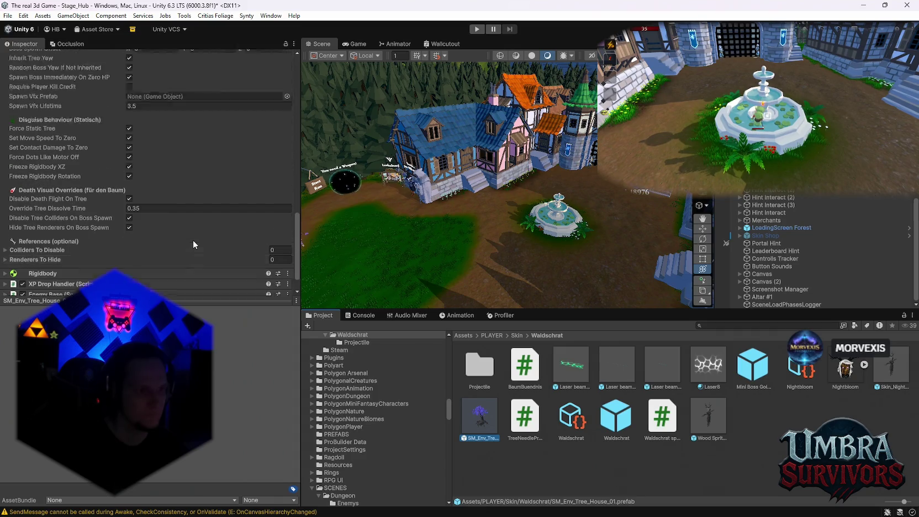
{"action": "scroll", "coordinate": [193, 240], "scroll_direction": "up", "scroll_amount": 6}
{"action": "scroll", "coordinate": [557, 253], "scroll_direction": "up", "scroll_amount": 3}
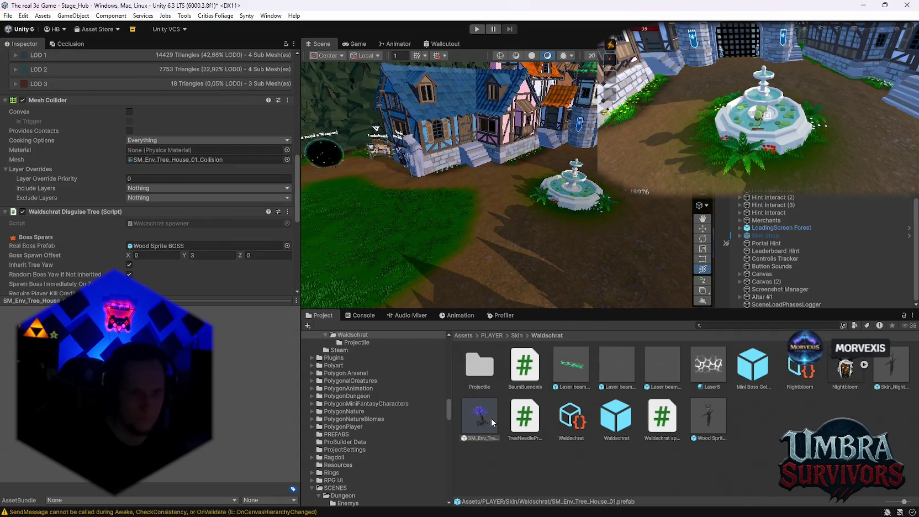
{"action": "double_click", "coordinate": [492, 418]}
{"action": "left_click", "coordinate": [505, 166]}
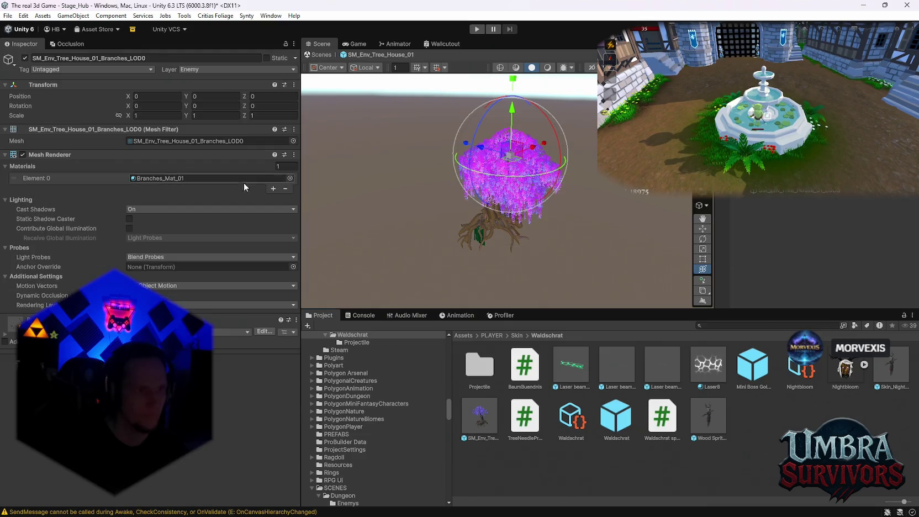
Inspect the Branches_Mat_01 material used by Branches_LOD0 and Branches_LOD1.
{"action": "left_click", "coordinate": [154, 178]}
{"action": "left_click", "coordinate": [520, 363]}
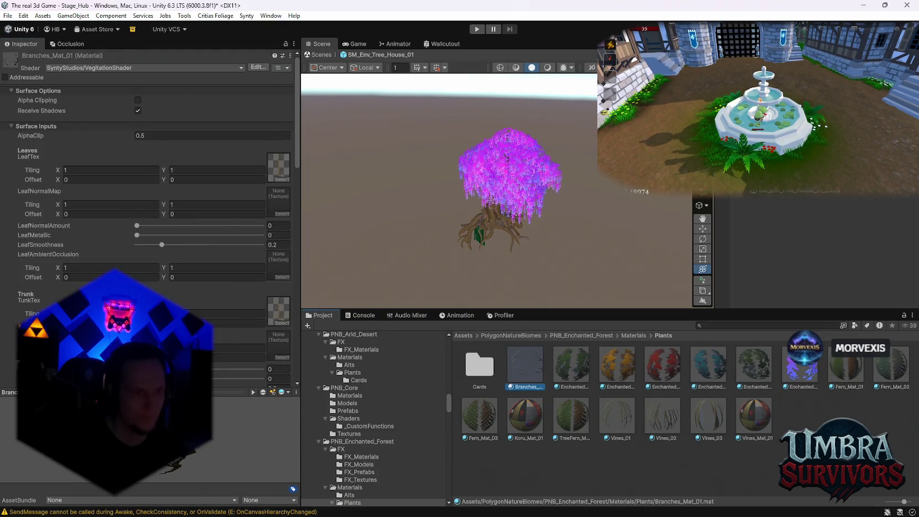
{"action": "scroll", "coordinate": [225, 225], "scroll_direction": "down", "scroll_amount": 7}
{"action": "scroll", "coordinate": [521, 252], "scroll_direction": "up", "scroll_amount": 5}
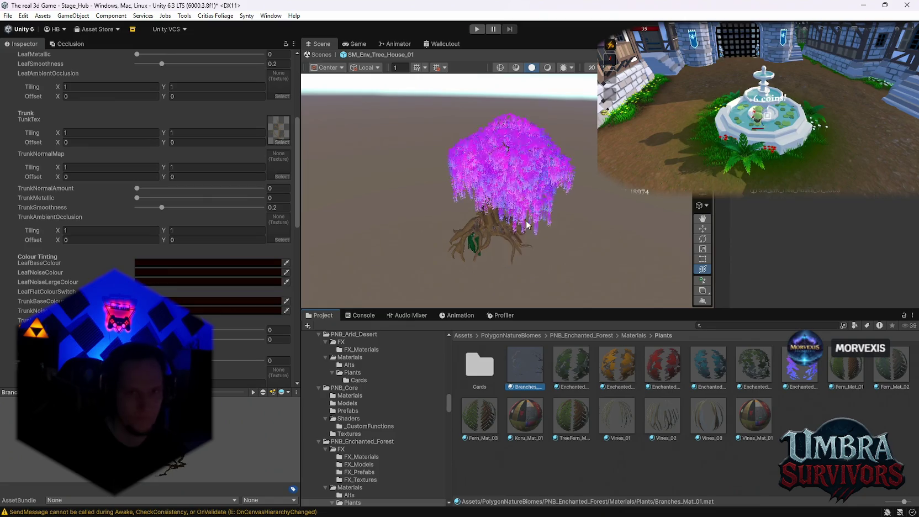
{"action": "left_click_drag", "start_coordinate": [521, 252], "coordinate": [521, 232]}
{"action": "left_click", "coordinate": [514, 196]}
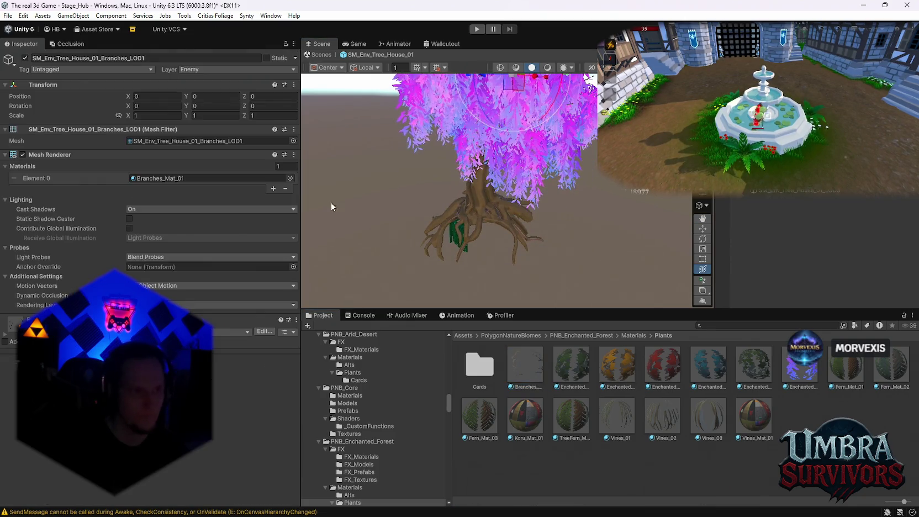
{"action": "left_click", "coordinate": [160, 179]}
{"action": "left_click", "coordinate": [525, 365]}
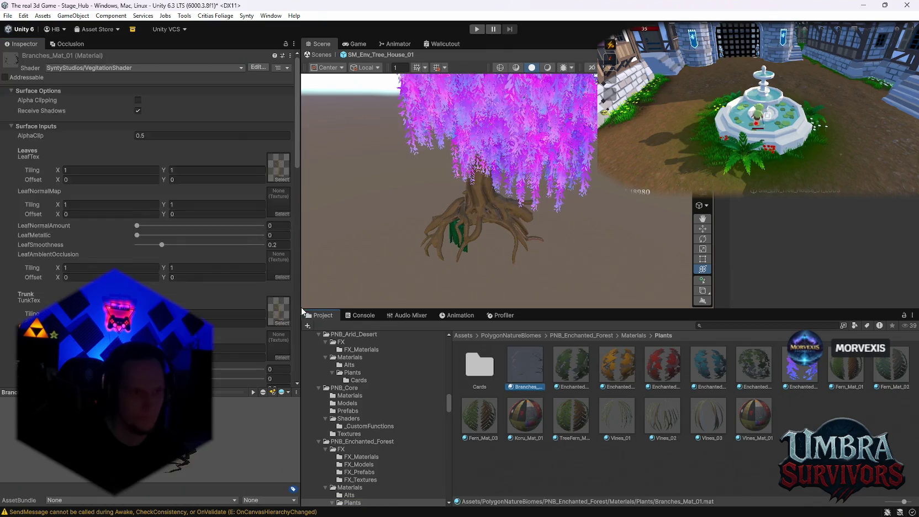
Preview the leaf base, leaf noise large and trunk base colours without changing them.
{"action": "scroll", "coordinate": [181, 293], "scroll_direction": "down", "scroll_amount": 10}
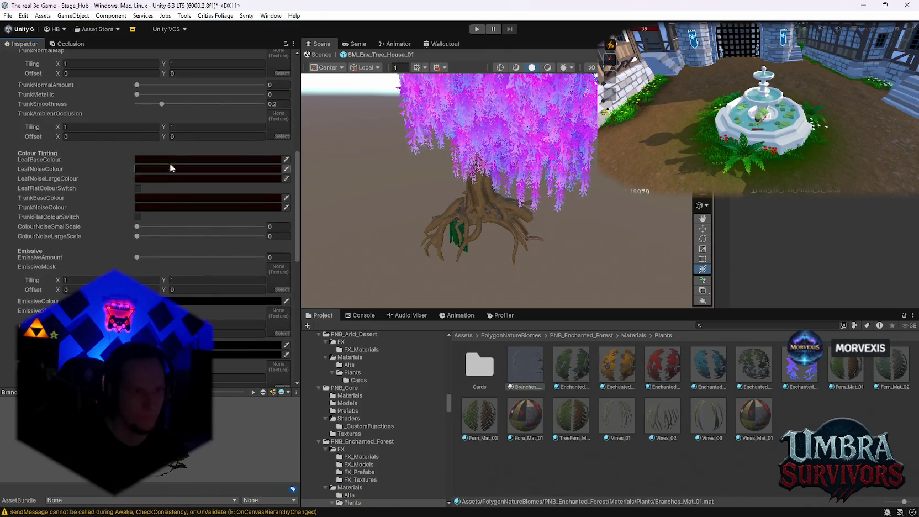
{"action": "left_click", "coordinate": [169, 162]}
{"action": "key", "text": "Escape"}
{"action": "left_click", "coordinate": [168, 178]}
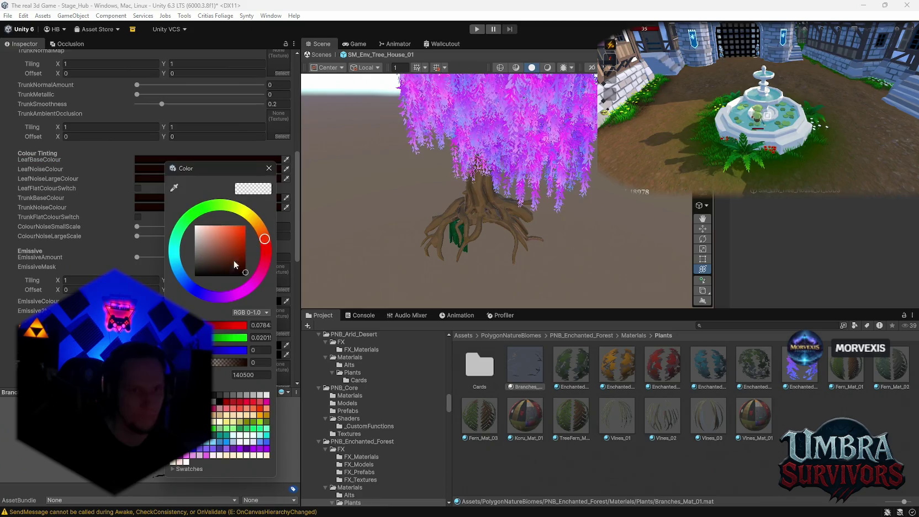
{"action": "key", "text": "Escape"}
{"action": "left_click", "coordinate": [164, 198]}
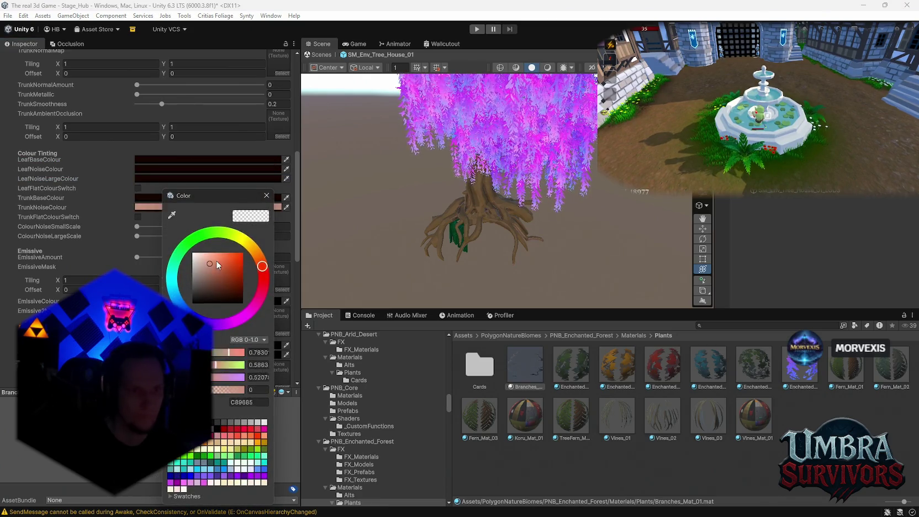
{"action": "key", "text": "Escape"}
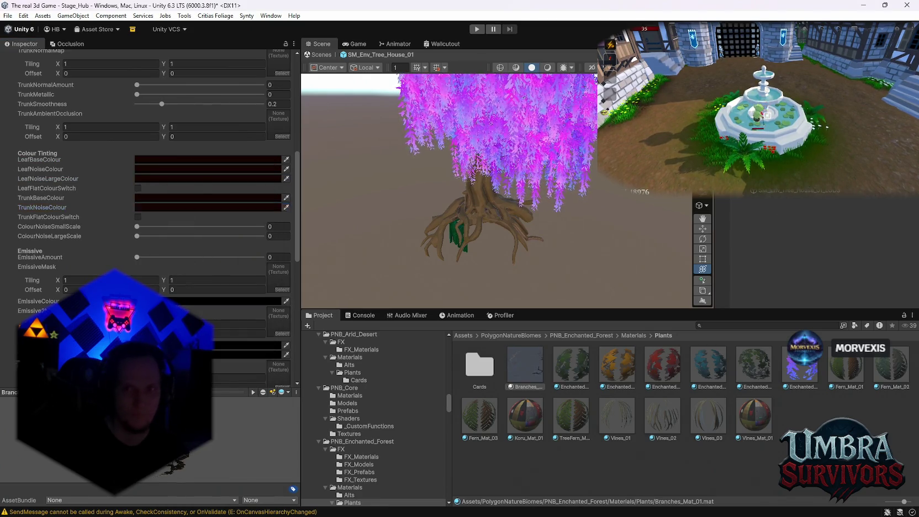
Check Door_LOD1's EnchantedForest_Mat_01_A base map colour, then open EnchantedWillow_Mat_01.
{"action": "left_click", "coordinate": [459, 229]}
{"action": "double_click", "coordinate": [181, 178]}
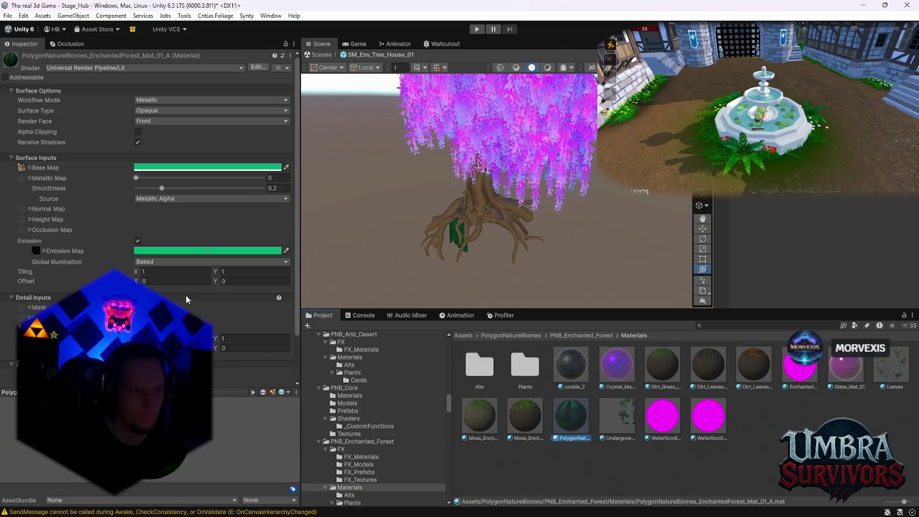
{"action": "left_click", "coordinate": [167, 167]}
{"action": "key", "text": "Escape"}
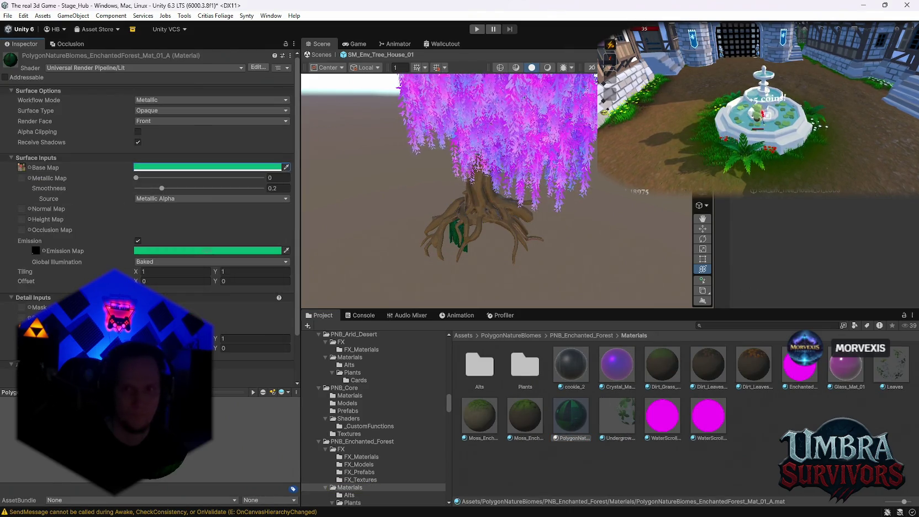
{"action": "key", "text": "ctrl+z"}
{"action": "double_click", "coordinate": [159, 177]}
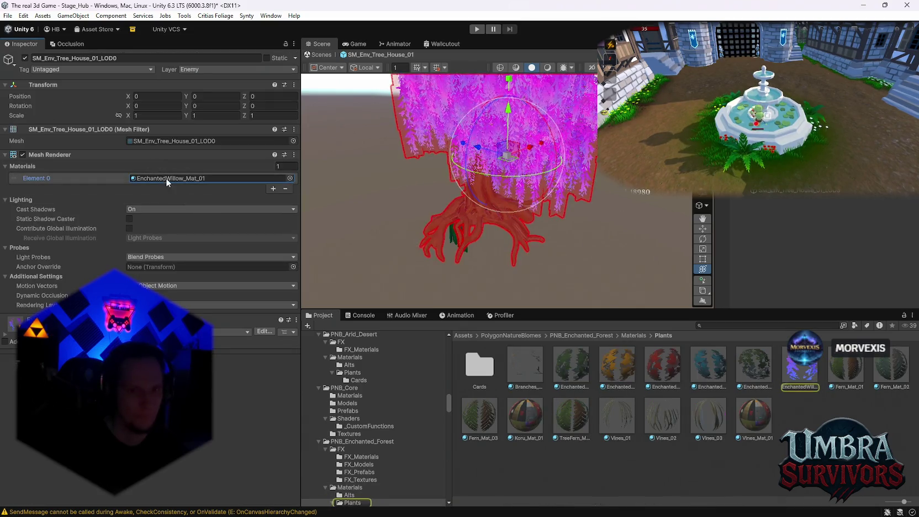
Try white, mauve and black leaf noise colours, cancelling each and keeping magenta.
{"action": "scroll", "coordinate": [209, 285], "scroll_direction": "down", "scroll_amount": 10}
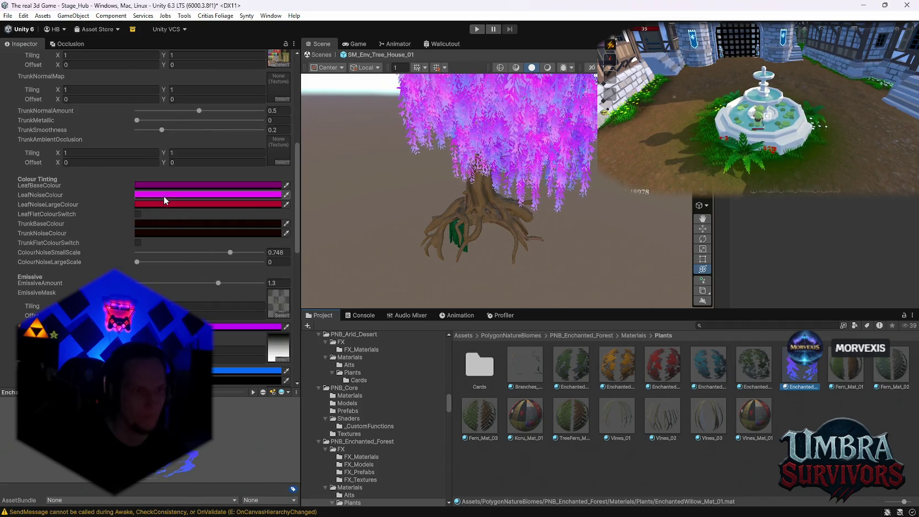
{"action": "left_click", "coordinate": [164, 195]}
{"action": "left_click_drag", "start_coordinate": [216, 250], "coordinate": [184, 239]}
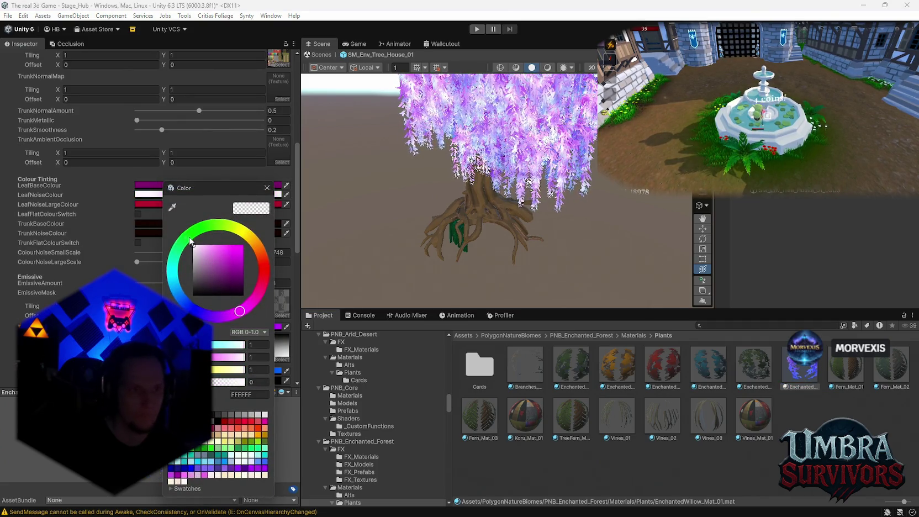
{"action": "key", "text": "Escape"}
{"action": "left_click", "coordinate": [179, 205]}
{"action": "mouse_move", "coordinate": [232, 276]}
{"action": "left_mouse_down"}
{"action": "mouse_move", "coordinate": [217, 284]}
{"action": "mouse_move", "coordinate": [259, 314]}
{"action": "left_mouse_up"}
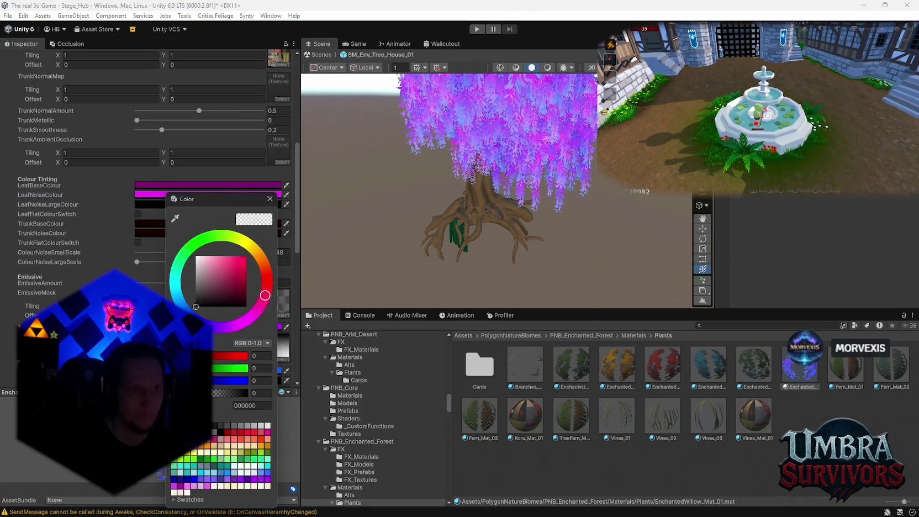
{"action": "key", "text": "Escape"}
{"action": "left_click", "coordinate": [147, 195]}
{"action": "left_click_drag", "start_coordinate": [204, 273], "coordinate": [182, 295]}
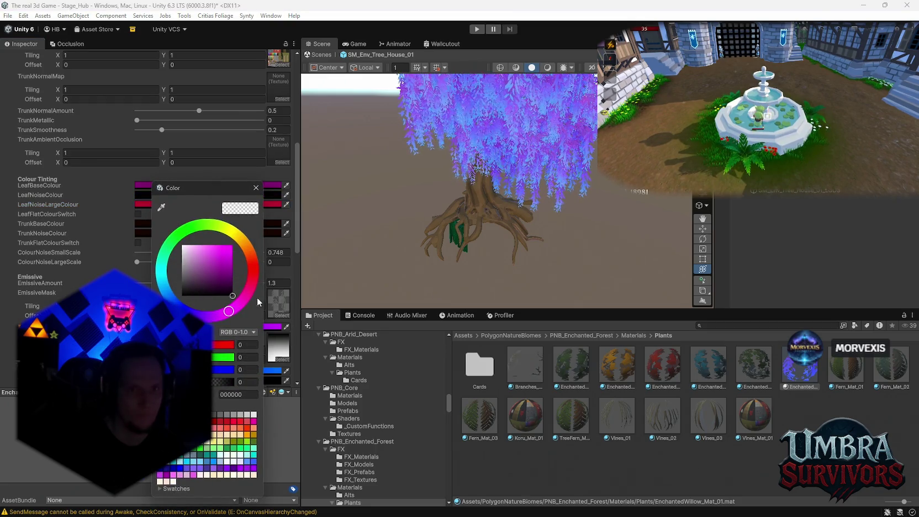
{"action": "key", "text": "Escape"}
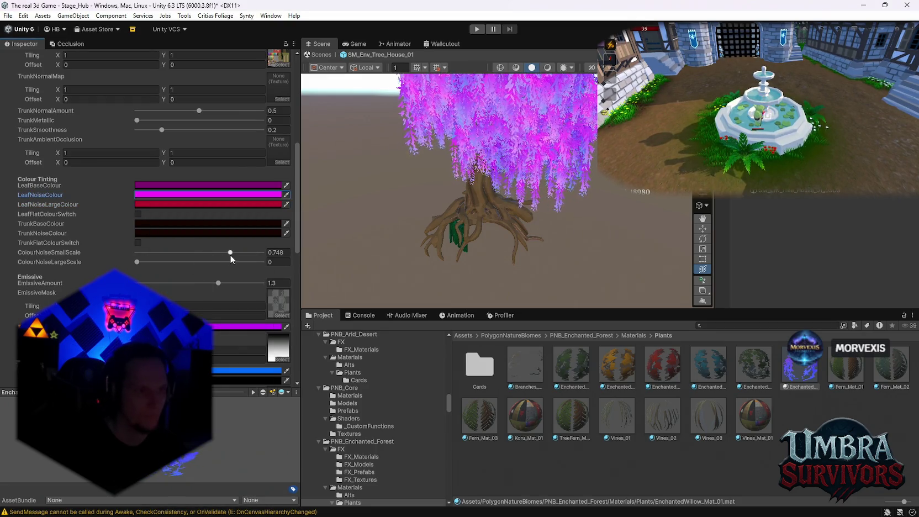
Set ColourNoiseSmallScale to 0.77, uncheck LeafFlatColourSwitch and check TrunkFlatColourSwitch.
{"action": "left_click_drag", "start_coordinate": [230, 254], "coordinate": [234, 253]}
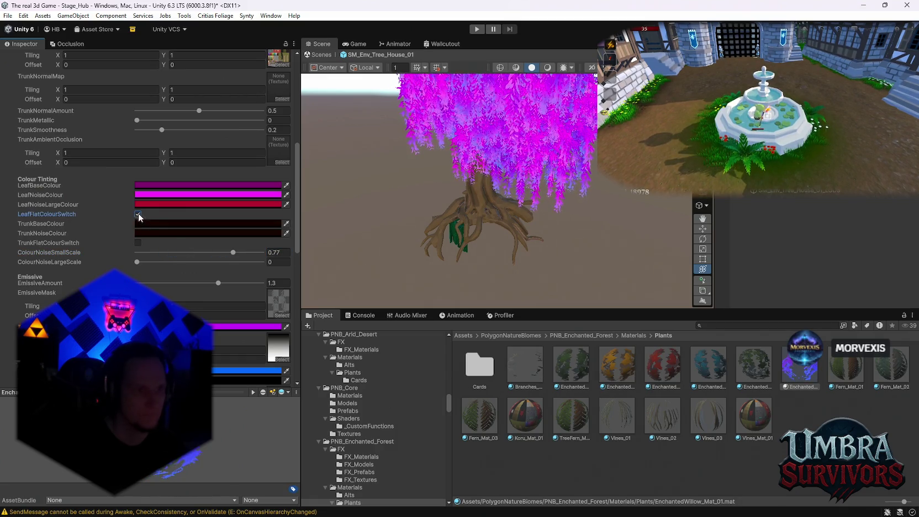
{"action": "left_click", "coordinate": [138, 214]}
{"action": "left_click", "coordinate": [138, 243]}
{"action": "left_click_drag", "start_coordinate": [486, 188], "coordinate": [490, 164]}
Set Emissive2Colour to blue 0067FF with partial opacity.
{"action": "scroll", "coordinate": [198, 280], "scroll_direction": "down", "scroll_amount": 1}
{"action": "left_click", "coordinate": [198, 301]}
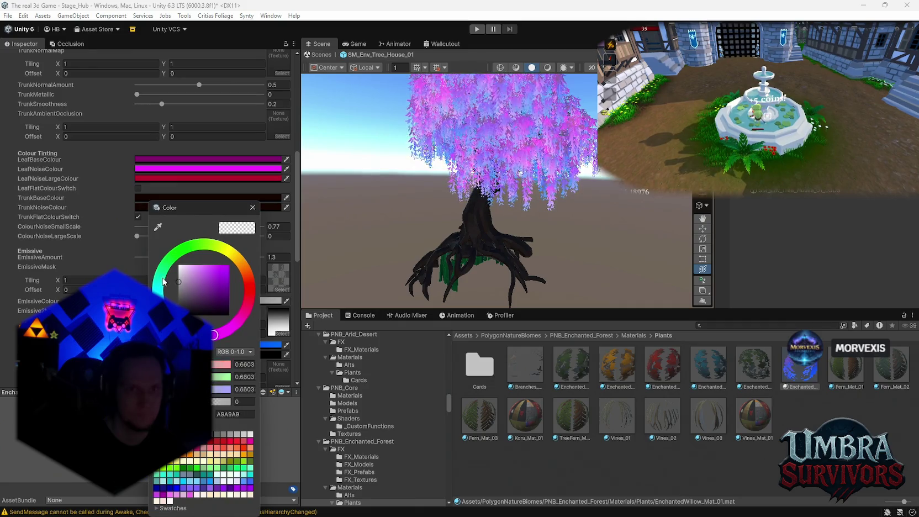
{"action": "left_click", "coordinate": [253, 207]}
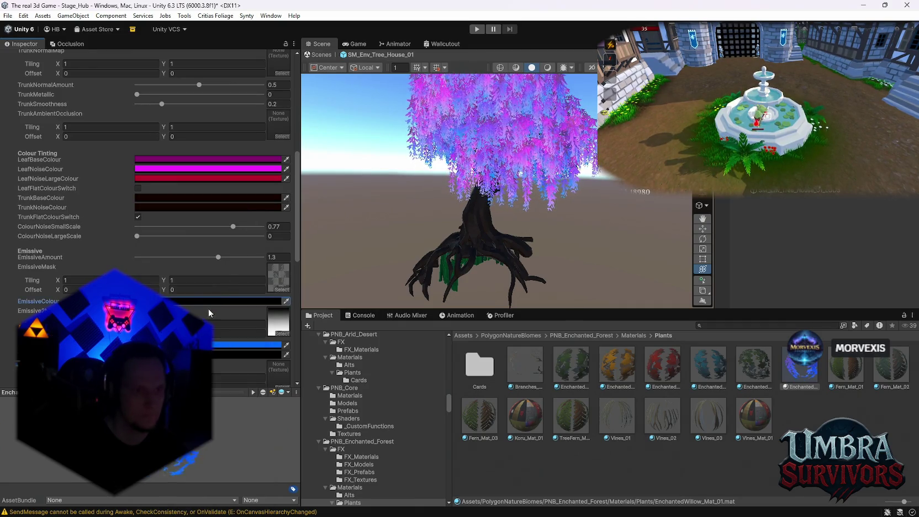
{"action": "left_click", "coordinate": [166, 198]}
{"action": "type", "text": "0067FF"}
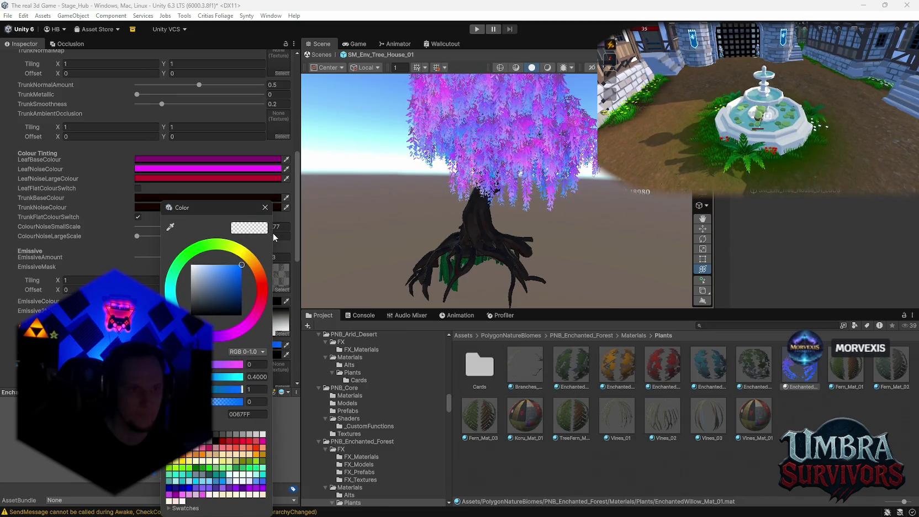
{"action": "left_click", "coordinate": [213, 403]}
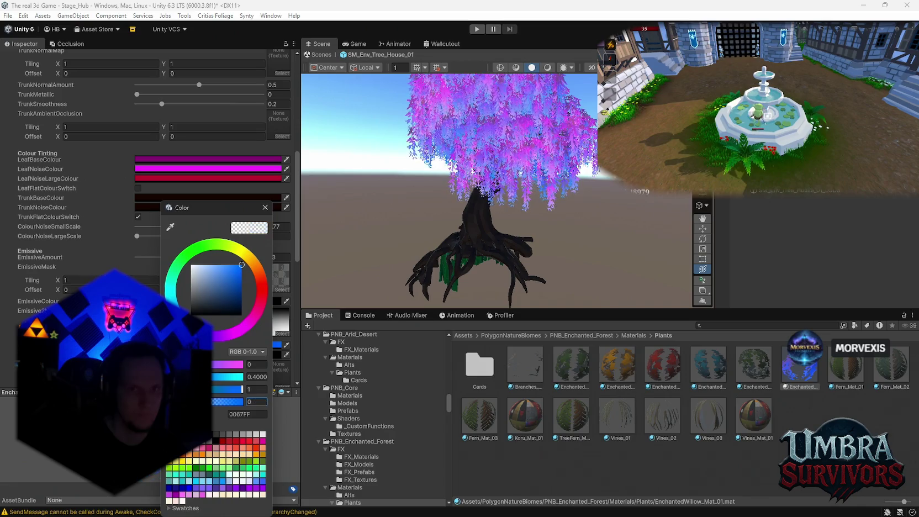
{"action": "type", "text": "1"}
{"action": "left_click", "coordinate": [266, 207]}
Review the next emissive colour unchanged, then exit Prefab Mode back to Stage_Hub.
{"action": "scroll", "coordinate": [202, 318], "scroll_direction": "down", "scroll_amount": 2}
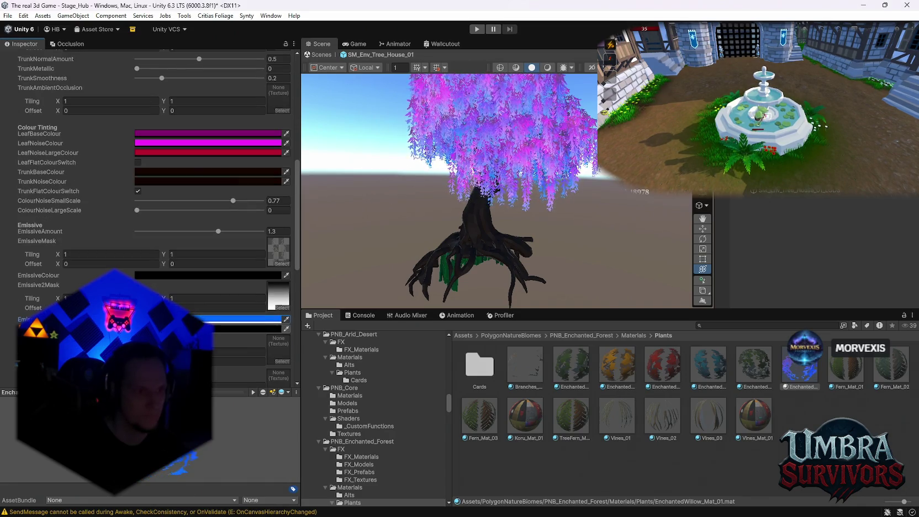
{"action": "left_click", "coordinate": [232, 328]}
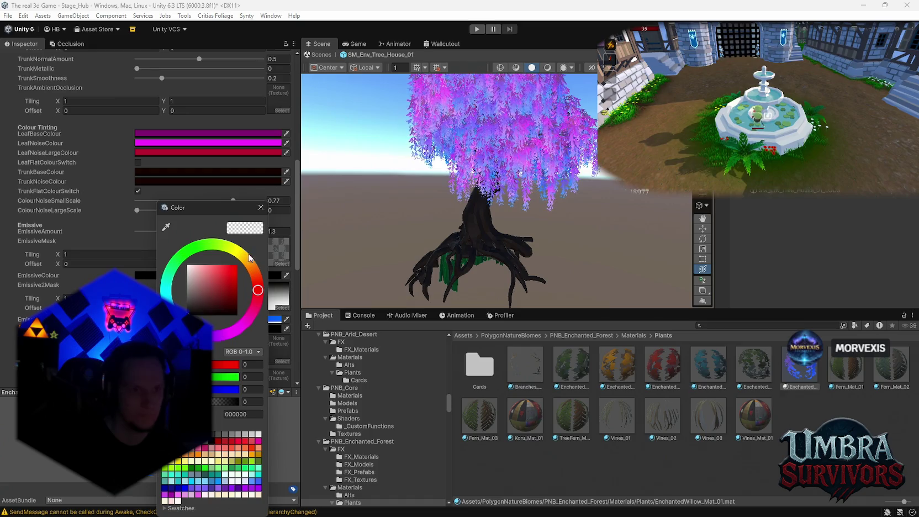
{"action": "left_click", "coordinate": [261, 207]}
{"action": "left_click_drag", "start_coordinate": [331, 215], "coordinate": [539, 238]}
{"action": "left_click", "coordinate": [308, 54]}
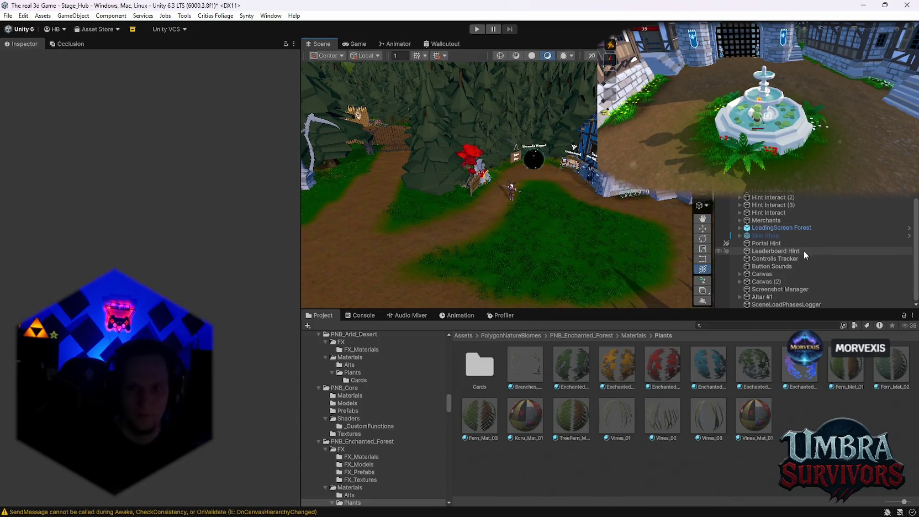
Scroll the Project panel to browse the Materials/Plants folder.
{"action": "scroll", "coordinate": [386, 458], "scroll_direction": "down", "scroll_amount": 3}
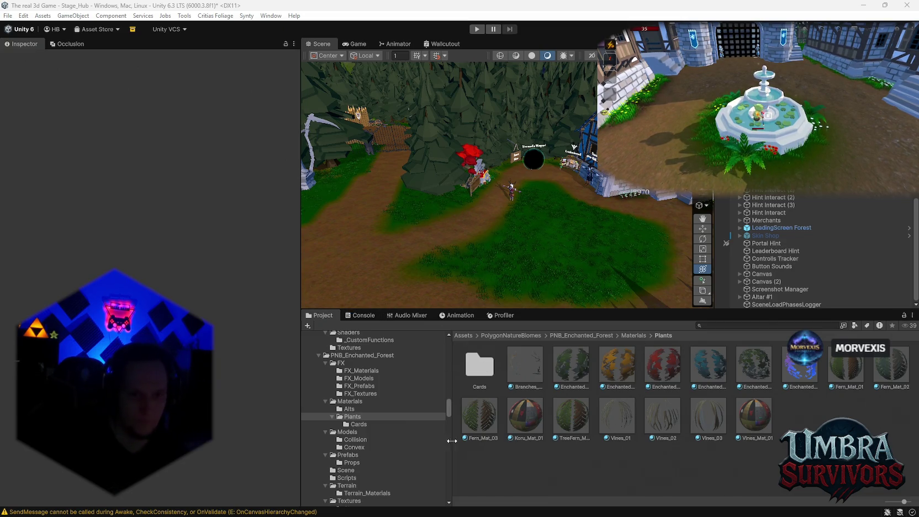
{"action": "type", "text": "w"}
Search 'waldsch', open Waldschrat > Projectile, and inspect the Cube prefab's damage 10 and speed 25.
{"action": "left_click", "coordinate": [721, 326]}
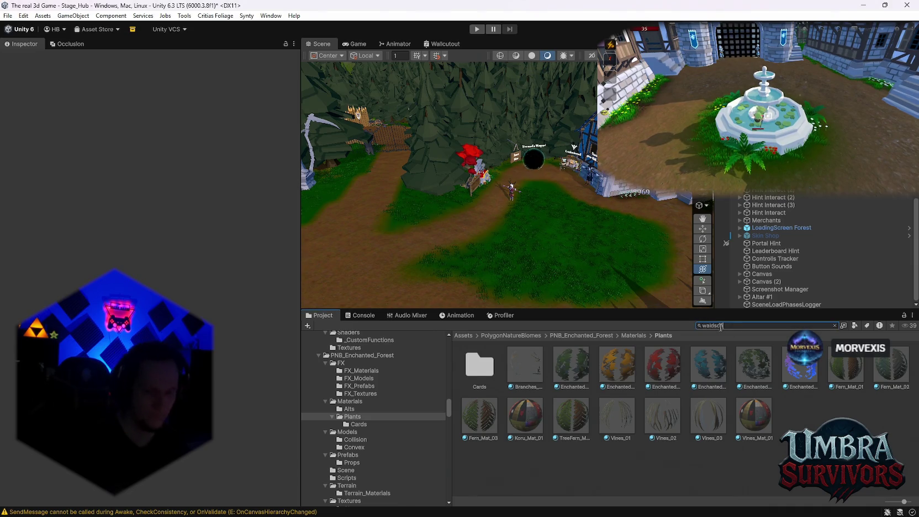
{"action": "type", "text": "waldsch"}
{"action": "double_click", "coordinate": [478, 374]}
{"action": "double_click", "coordinate": [477, 371]}
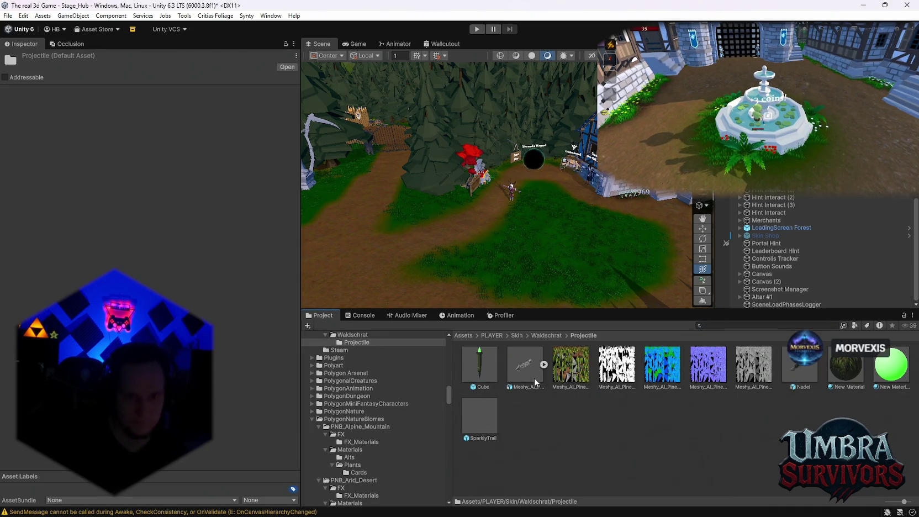
{"action": "left_click", "coordinate": [488, 364]}
{"action": "scroll", "coordinate": [164, 225], "scroll_direction": "down", "scroll_amount": 5}
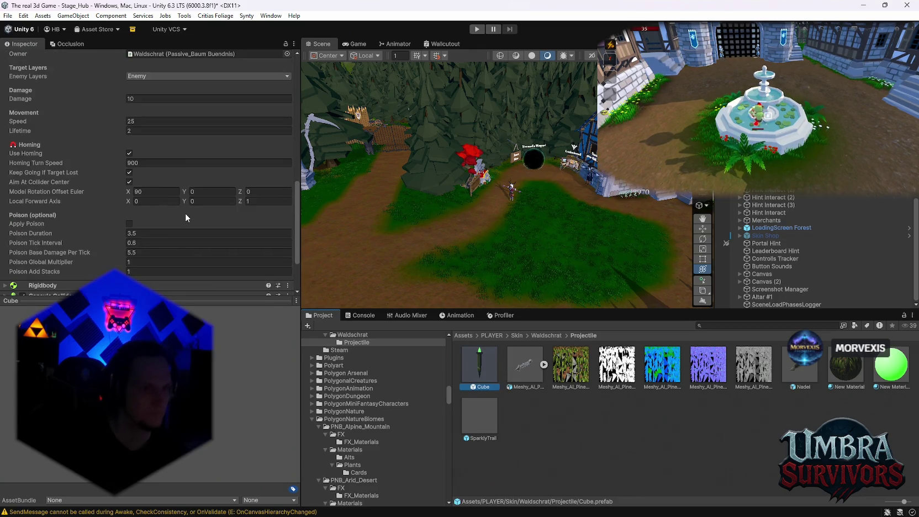